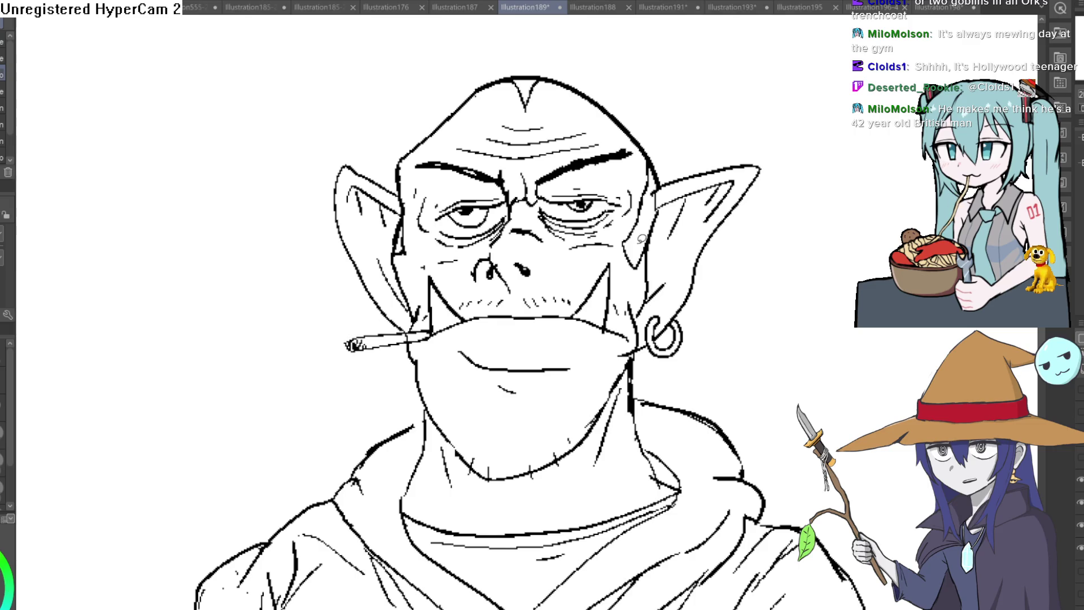
# - Frame the full hooded figure and cut away the orc's head, including the cigarette
pyautogui.moveTo(765, 271); pyautogui.dragTo(753, 126)
pyautogui.scroll(-3, 716, 172)
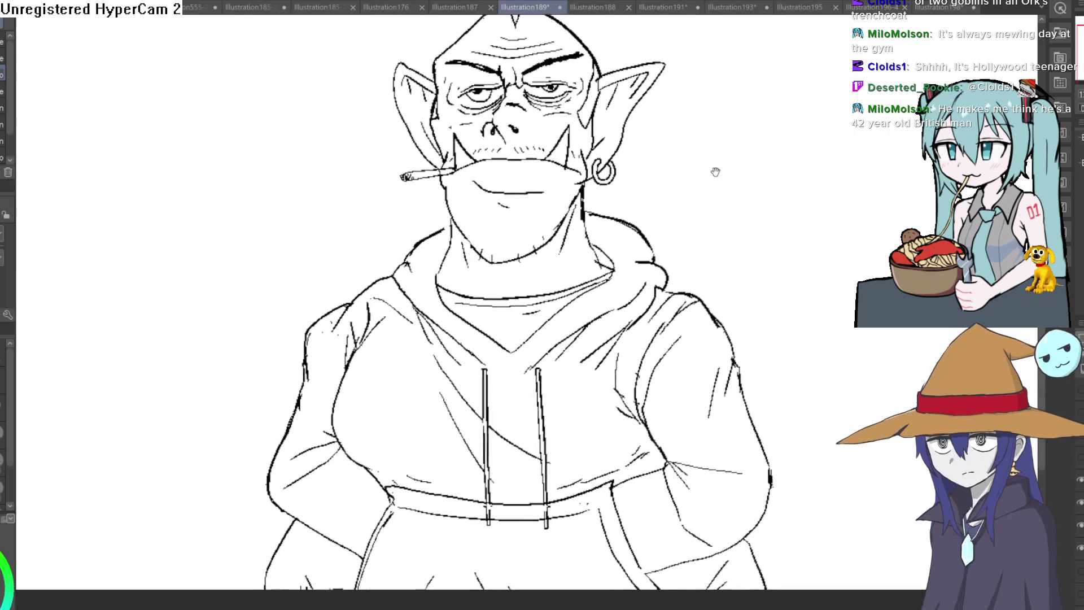
pyautogui.scroll(-2, 715, 171)
pyautogui.moveTo(772, 184); pyautogui.dragTo(755, 286)
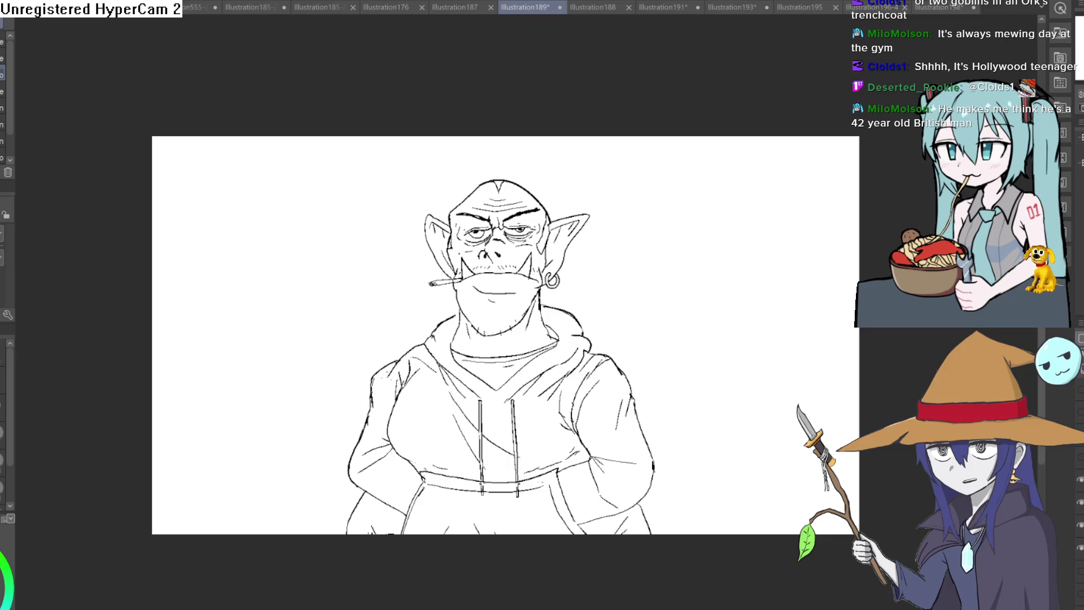
pyautogui.moveTo(599, 175)
pyautogui.mouseDown()
pyautogui.moveTo(608, 265)
pyautogui.moveTo(464, 342)
pyautogui.moveTo(416, 169)
pyautogui.moveTo(604, 164)
pyautogui.mouseUp()
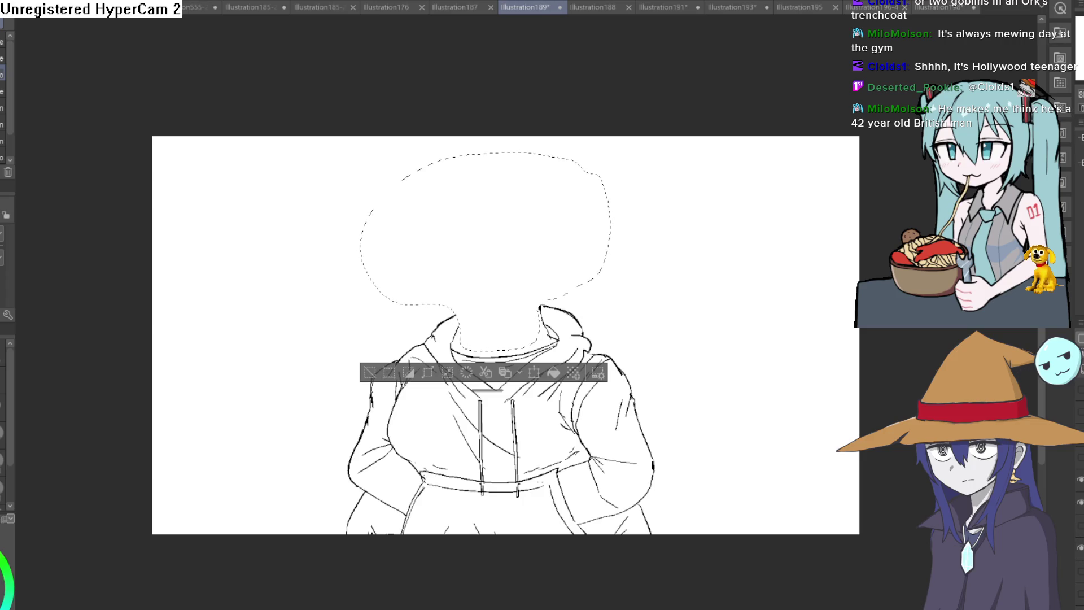
# - Paste the head back as a pale blue draft, deselect it, and zoom in on it
pyautogui.hotkey('ctrl', 'x')
pyautogui.hotkey('ctrl', 'v')
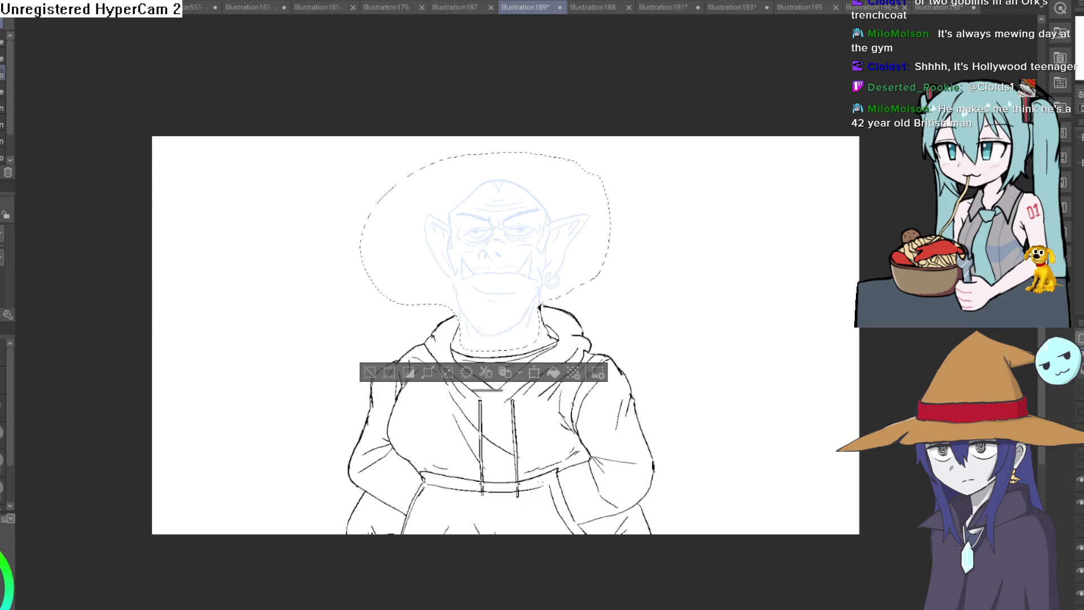
pyautogui.hotkey('ctrl', 'd')
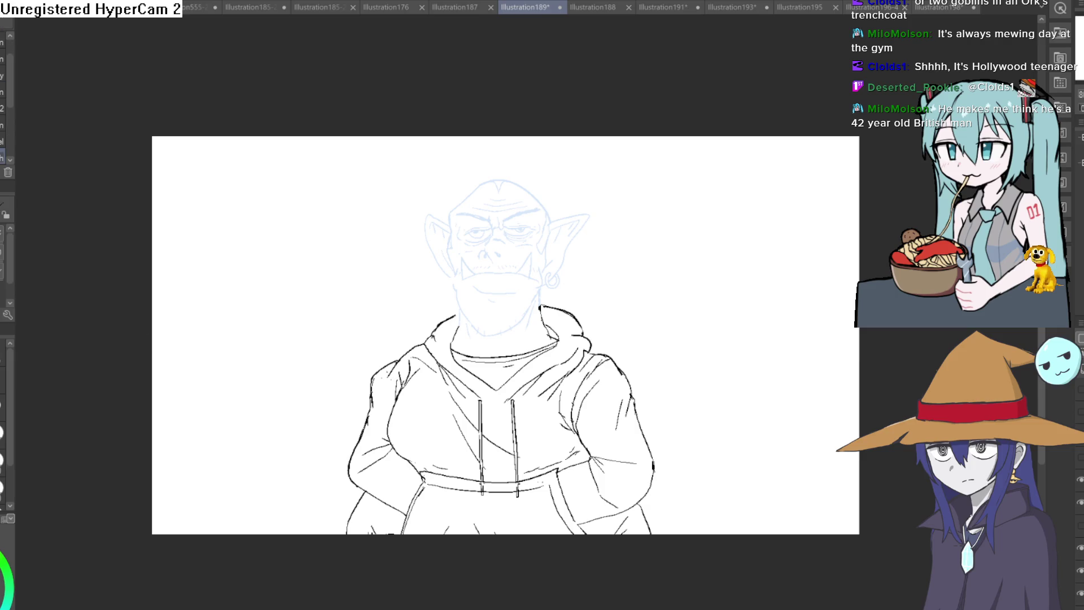
pyautogui.scroll(3, 610, 255)
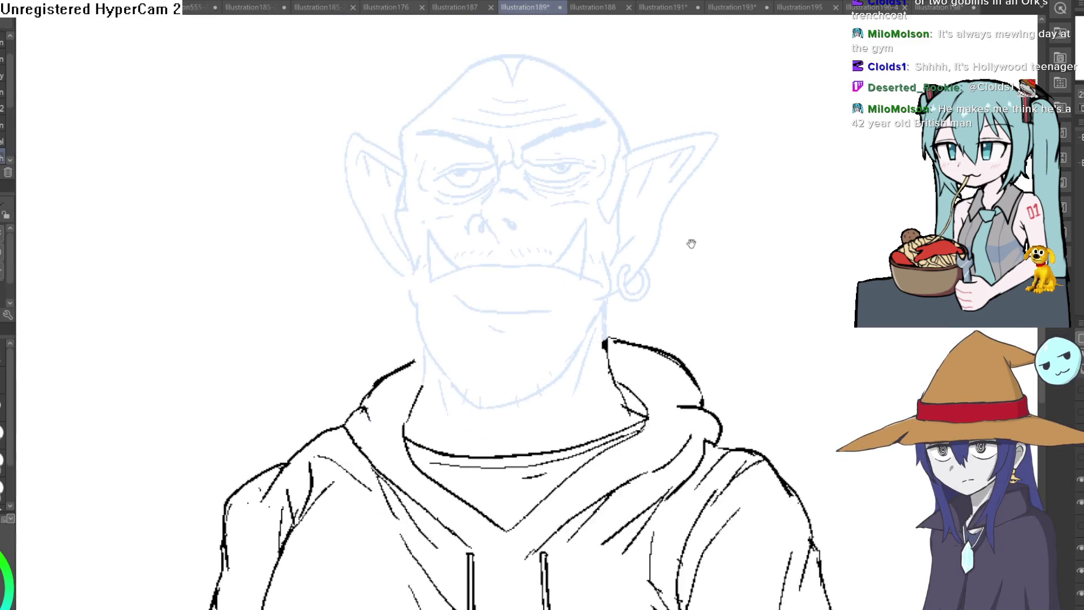
# - Ink both sides of the neck, the jawline and the inner chin curve in black
pyautogui.moveTo(573, 275); pyautogui.dragTo(576, 370)
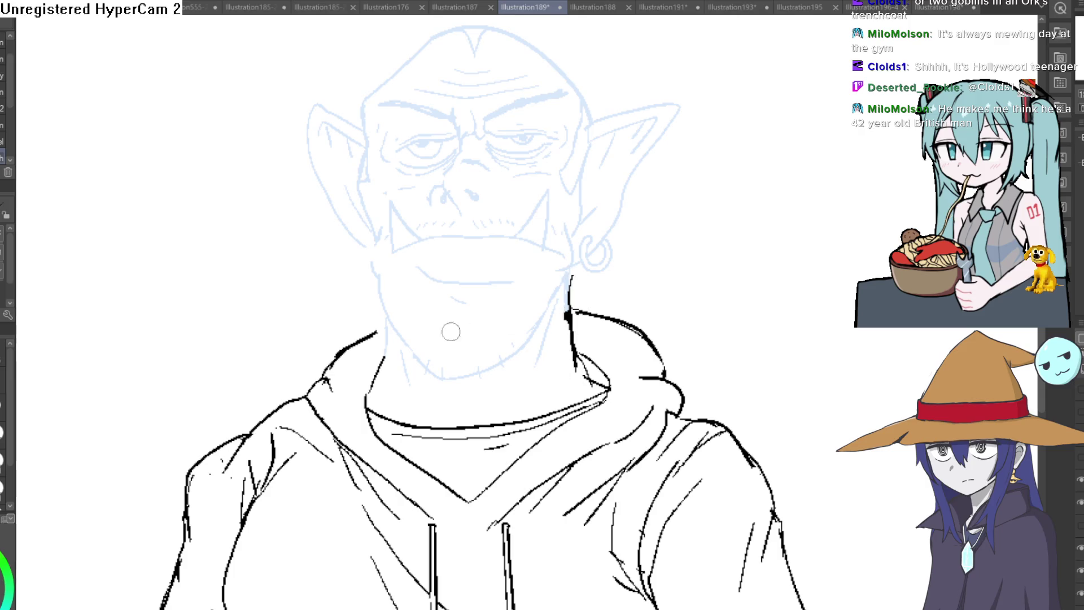
pyautogui.moveTo(375, 282); pyautogui.dragTo(383, 378)
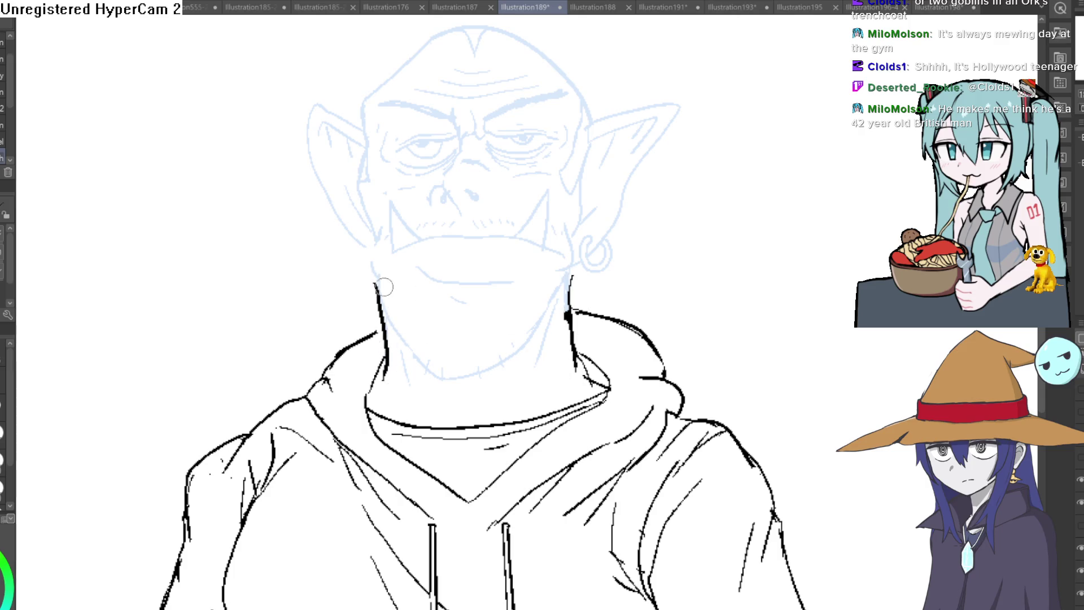
pyautogui.hotkey('ctrl', 'z')
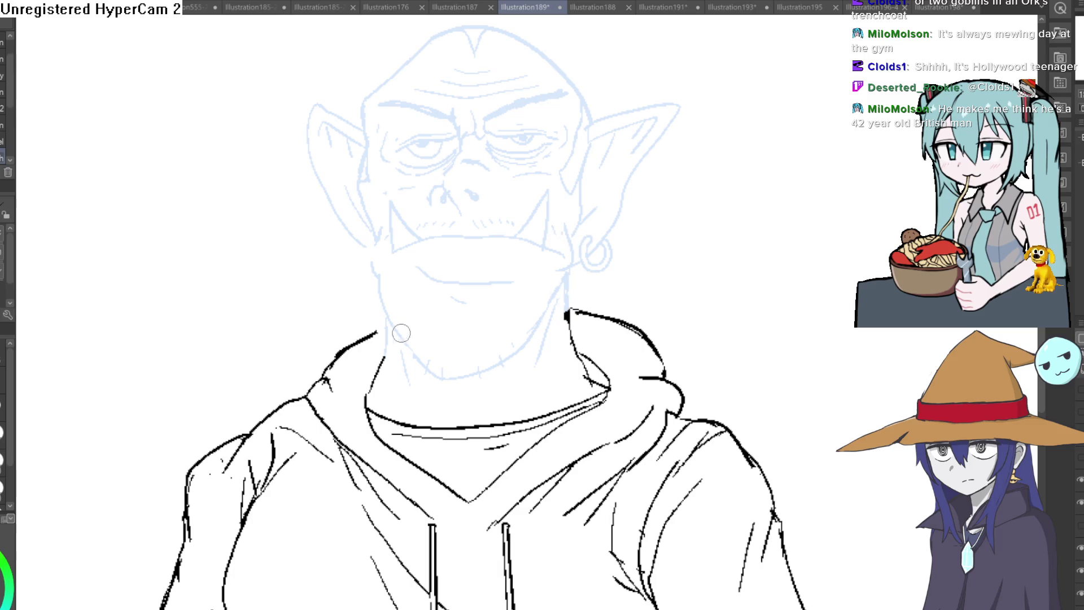
pyautogui.moveTo(356, 271)
pyautogui.mouseDown()
pyautogui.moveTo(460, 378)
pyautogui.moveTo(568, 325)
pyautogui.moveTo(578, 260)
pyautogui.mouseUp()
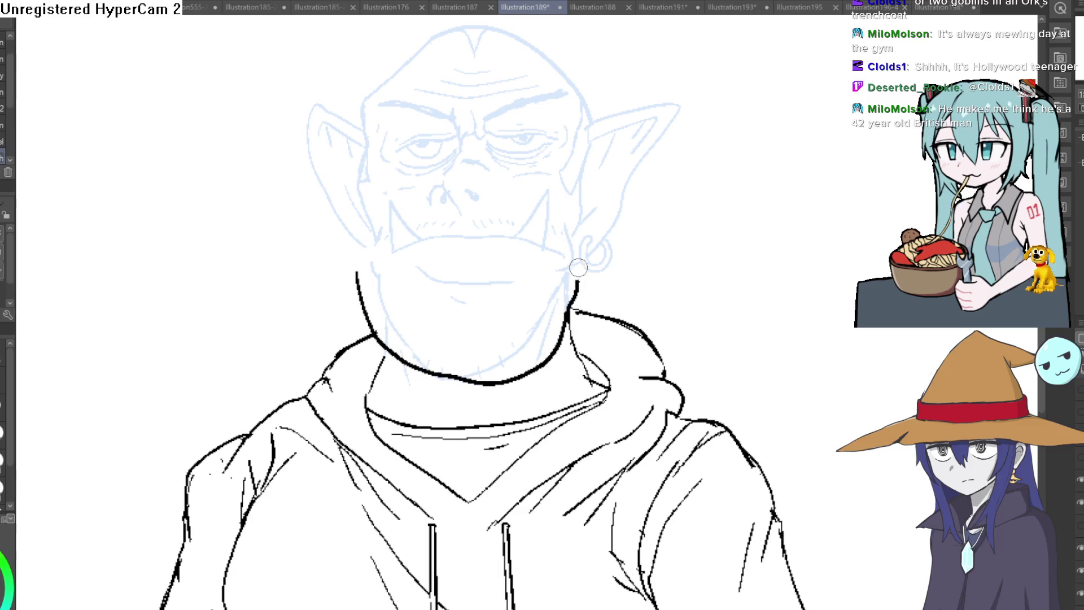
pyautogui.moveTo(569, 310); pyautogui.dragTo(601, 259)
pyautogui.moveTo(364, 308); pyautogui.dragTo(336, 264)
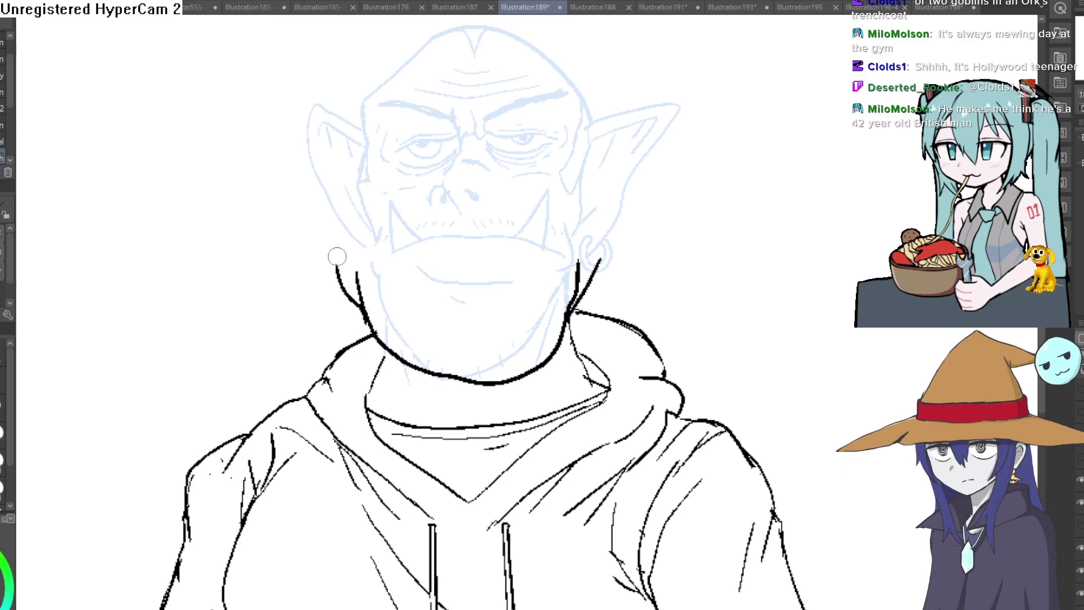
pyautogui.moveTo(380, 312)
pyautogui.mouseDown()
pyautogui.moveTo(497, 350)
pyautogui.moveTo(559, 286)
pyautogui.mouseUp()
pyautogui.moveTo(423, 327); pyautogui.dragTo(455, 328)
# - Drop a stray eye attempt and ink the outline of the orc's right pointed ear
pyautogui.scroll(1, 446, 260)
pyautogui.moveTo(436, 256); pyautogui.dragTo(429, 361)
pyautogui.moveTo(387, 242)
pyautogui.mouseDown()
pyautogui.moveTo(461, 262)
pyautogui.moveTo(485, 218)
pyautogui.moveTo(514, 205)
pyautogui.moveTo(500, 249)
pyautogui.moveTo(455, 272)
pyautogui.mouseUp()
pyautogui.hotkey('ctrl', 'z')
pyautogui.hotkey('ctrl', 'z')
pyautogui.moveTo(512, 213)
pyautogui.mouseDown()
pyautogui.moveTo(658, 285)
pyautogui.moveTo(670, 307)
pyautogui.moveTo(686, 304)
pyautogui.moveTo(695, 283)
pyautogui.moveTo(647, 249)
pyautogui.mouseUp()
pyautogui.moveTo(593, 180)
pyautogui.mouseDown()
pyautogui.moveTo(699, 165)
pyautogui.moveTo(582, 339)
pyautogui.mouseUp()
pyautogui.press('e')
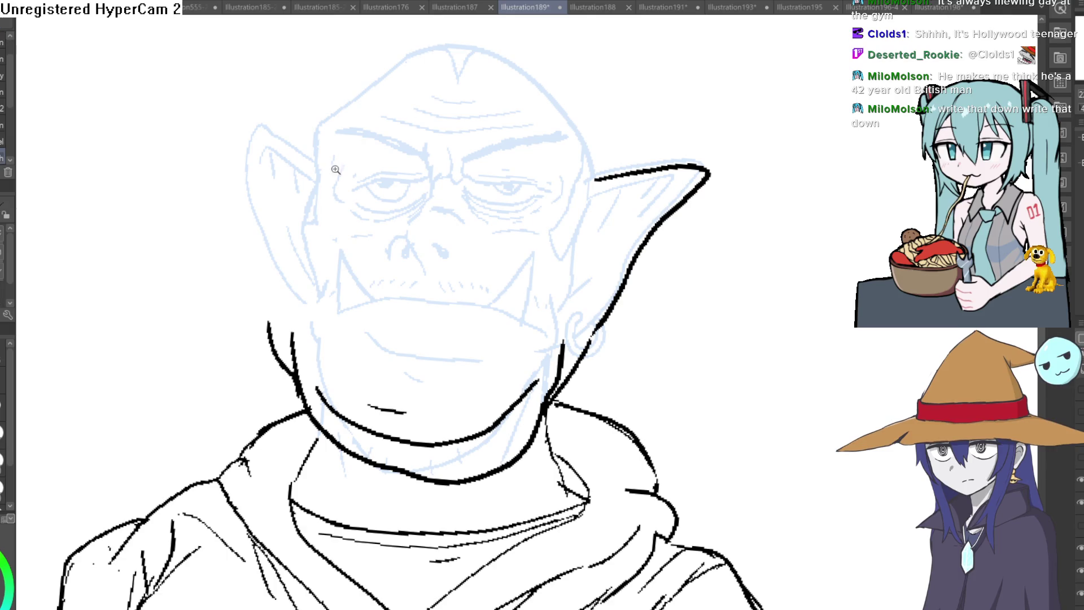
# - Ink the cheek contour down to the jaw and clean up the stray chin stroke
pyautogui.scroll(2, 333, 170)
pyautogui.moveTo(304, 266)
pyautogui.mouseDown()
pyautogui.moveTo(304, 95)
pyautogui.moveTo(290, 262)
pyautogui.mouseUp()
pyautogui.moveTo(240, 305)
pyautogui.mouseDown()
pyautogui.moveTo(258, 267)
pyautogui.moveTo(475, 135)
pyautogui.moveTo(648, 203)
pyautogui.moveTo(645, 249)
pyautogui.moveTo(787, 351)
pyautogui.mouseUp()
pyautogui.scroll(-4, 691, 375)
pyautogui.scroll(5, 408, 224)
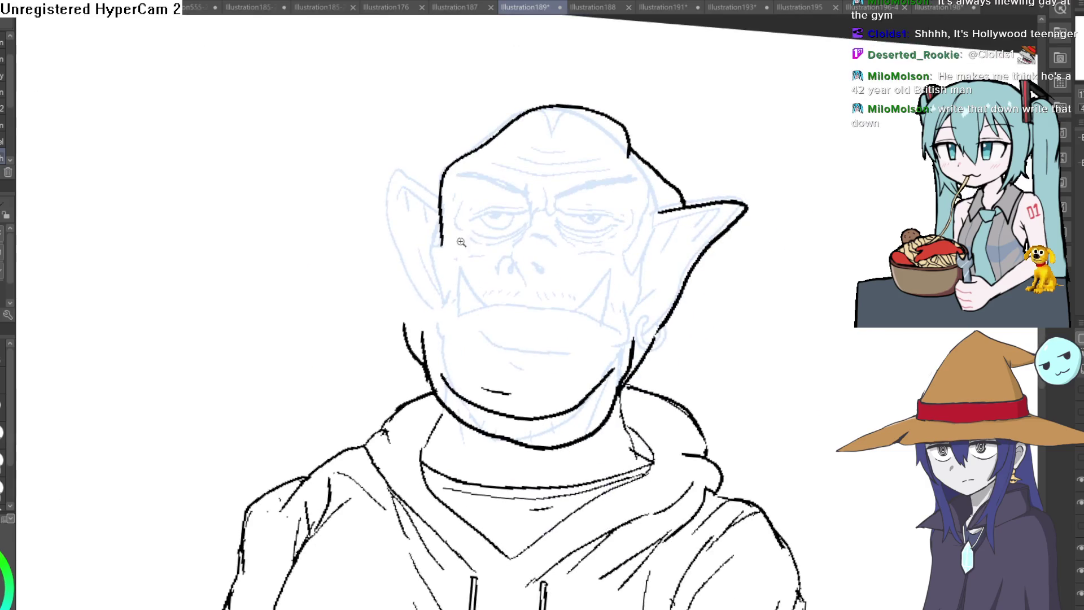
pyautogui.moveTo(418, 187)
pyautogui.mouseDown()
pyautogui.moveTo(382, 295)
pyautogui.moveTo(394, 417)
pyautogui.mouseUp()
pyautogui.moveTo(370, 364)
pyautogui.mouseDown()
pyautogui.moveTo(334, 423)
pyautogui.moveTo(340, 460)
pyautogui.mouseUp()
pyautogui.scroll(-4, 703, 363)
pyautogui.scroll(5, 615, 333)
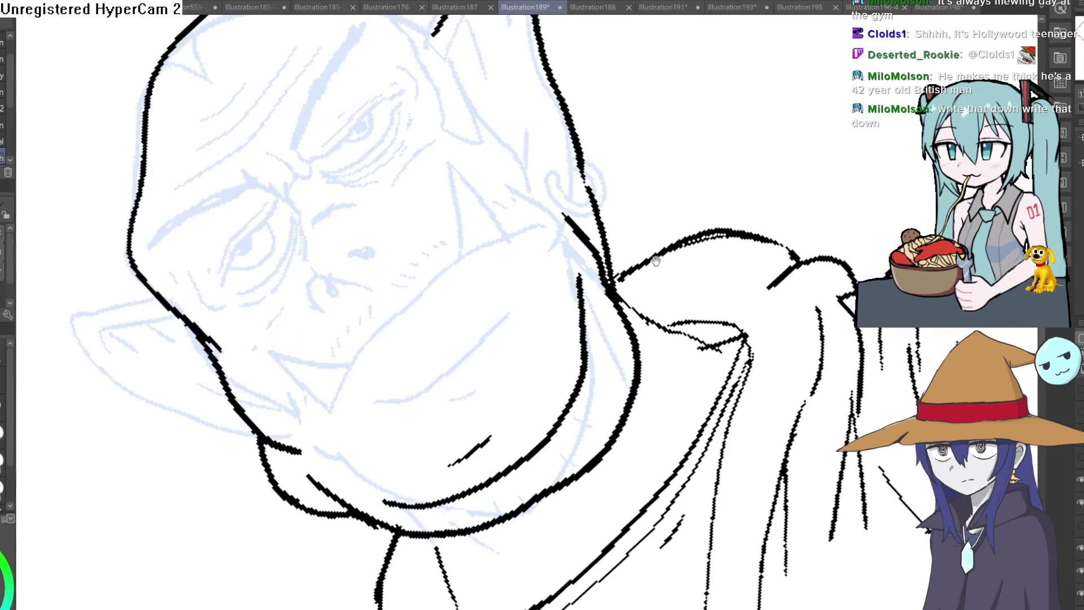
pyautogui.moveTo(613, 330); pyautogui.dragTo(587, 339)
pyautogui.hotkey('ctrl', 'z')
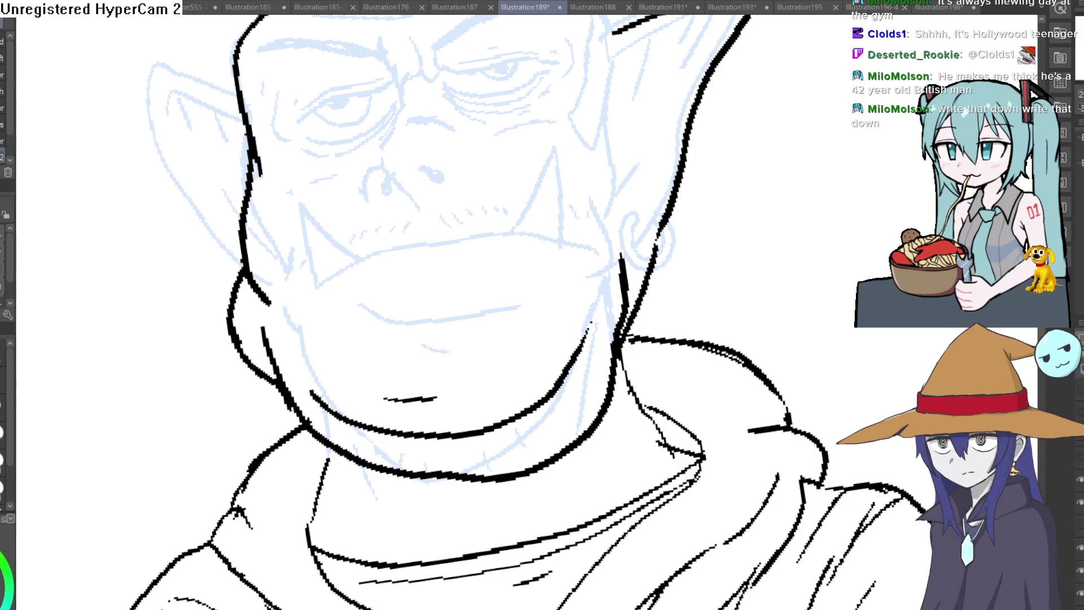
# - Ink the skull top and the left ear outline, including the inner-ear lines
pyautogui.moveTo(649, 294)
pyautogui.mouseDown()
pyautogui.moveTo(709, 252)
pyautogui.moveTo(652, 466)
pyautogui.mouseUp()
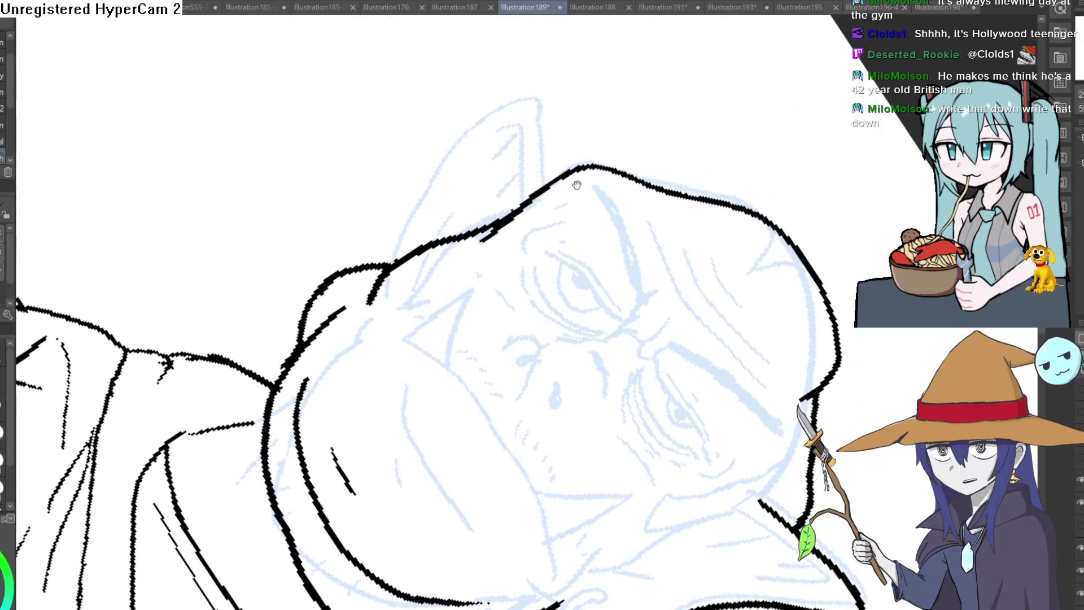
pyautogui.moveTo(549, 185)
pyautogui.mouseDown()
pyautogui.moveTo(544, 104)
pyautogui.moveTo(472, 131)
pyautogui.moveTo(395, 257)
pyautogui.moveTo(522, 119)
pyautogui.moveTo(517, 203)
pyautogui.mouseUp()
pyautogui.moveTo(536, 158); pyautogui.dragTo(407, 260)
pyautogui.moveTo(625, 133)
pyautogui.mouseDown()
pyautogui.moveTo(499, 146)
pyautogui.moveTo(570, 132)
pyautogui.moveTo(649, 87)
pyautogui.moveTo(604, 152)
pyautogui.mouseUp()
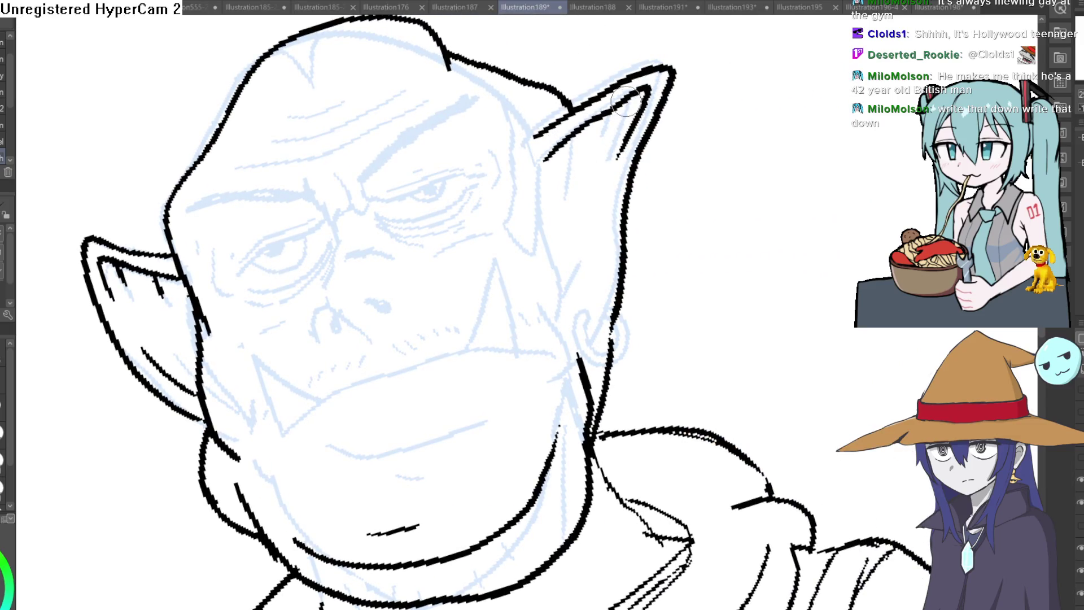
pyautogui.moveTo(644, 93); pyautogui.dragTo(617, 159)
pyautogui.moveTo(545, 161); pyautogui.dragTo(572, 317)
pyautogui.moveTo(598, 254); pyautogui.dragTo(568, 308)
pyautogui.moveTo(743, 118)
pyautogui.mouseDown()
pyautogui.moveTo(755, 194)
pyautogui.moveTo(723, 145)
pyautogui.mouseUp()
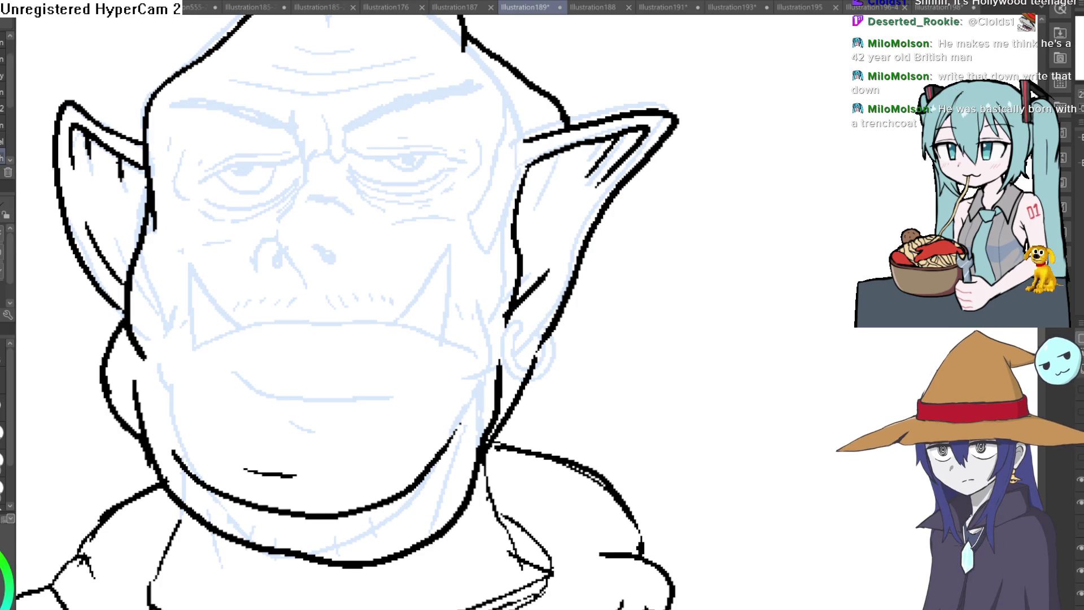
pyautogui.scroll(-3, 616, 194)
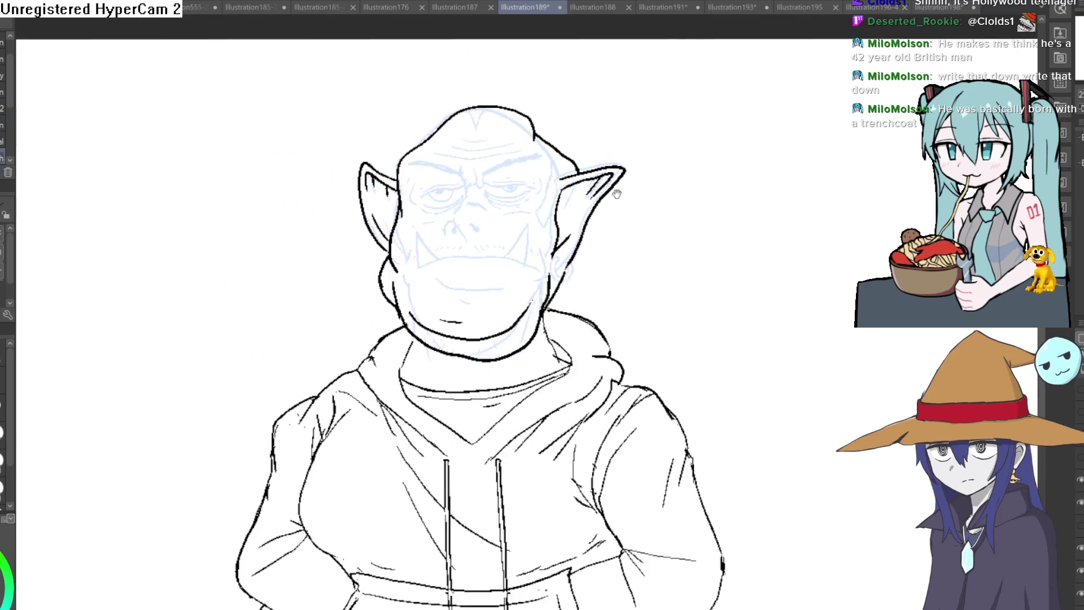
# - Firm up the neck line and hood edge beside the collar
pyautogui.scroll(5, 593, 290)
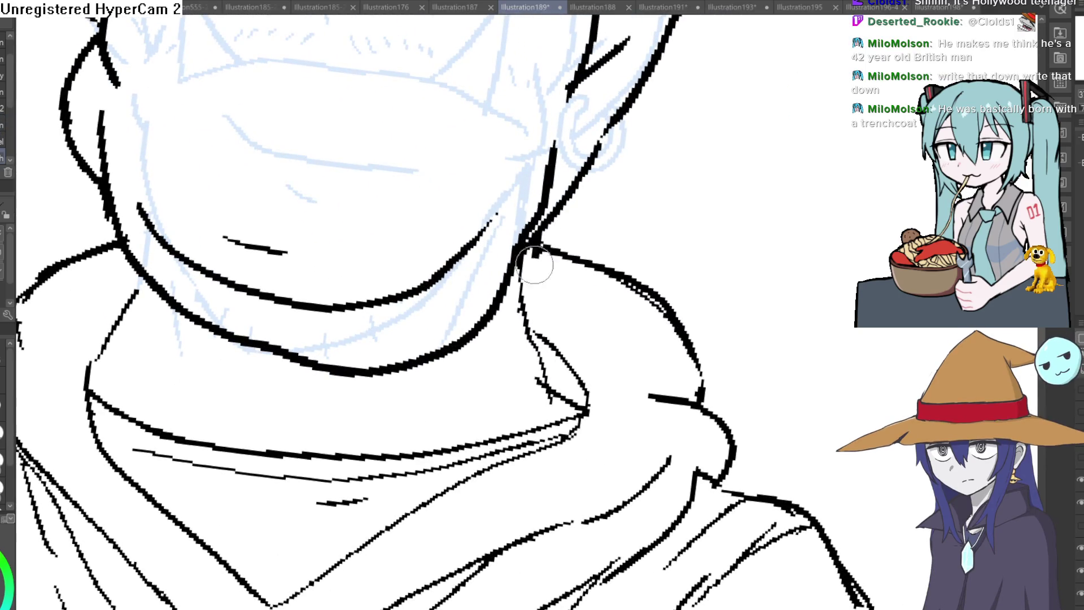
pyautogui.moveTo(534, 252); pyautogui.dragTo(568, 395)
pyautogui.moveTo(522, 271); pyautogui.dragTo(556, 390)
pyautogui.moveTo(525, 316); pyautogui.dragTo(570, 395)
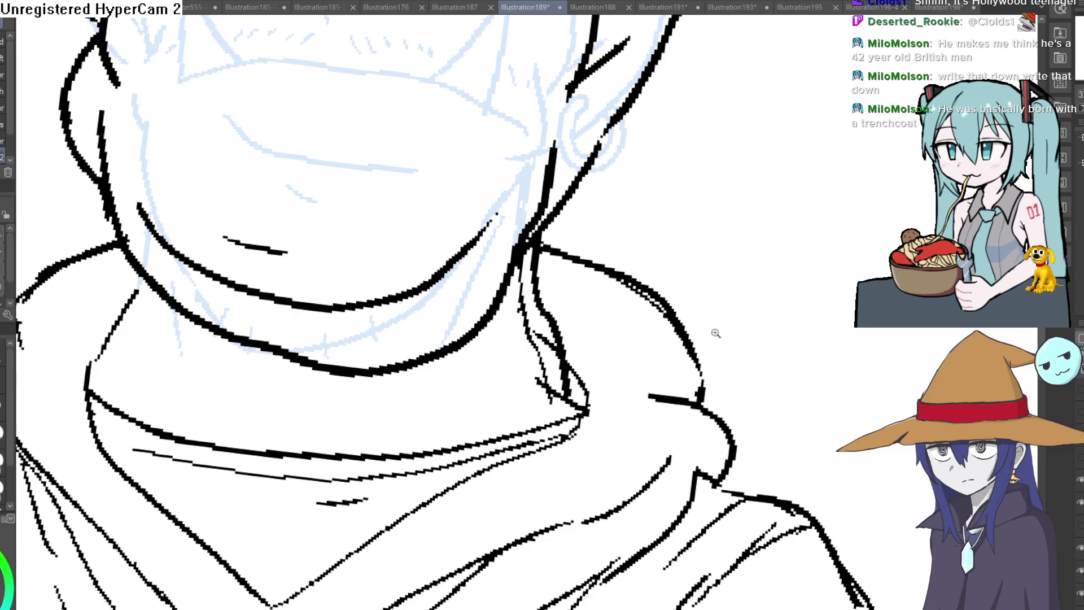
pyautogui.scroll(-5, 716, 334)
pyautogui.scroll(1, 716, 334)
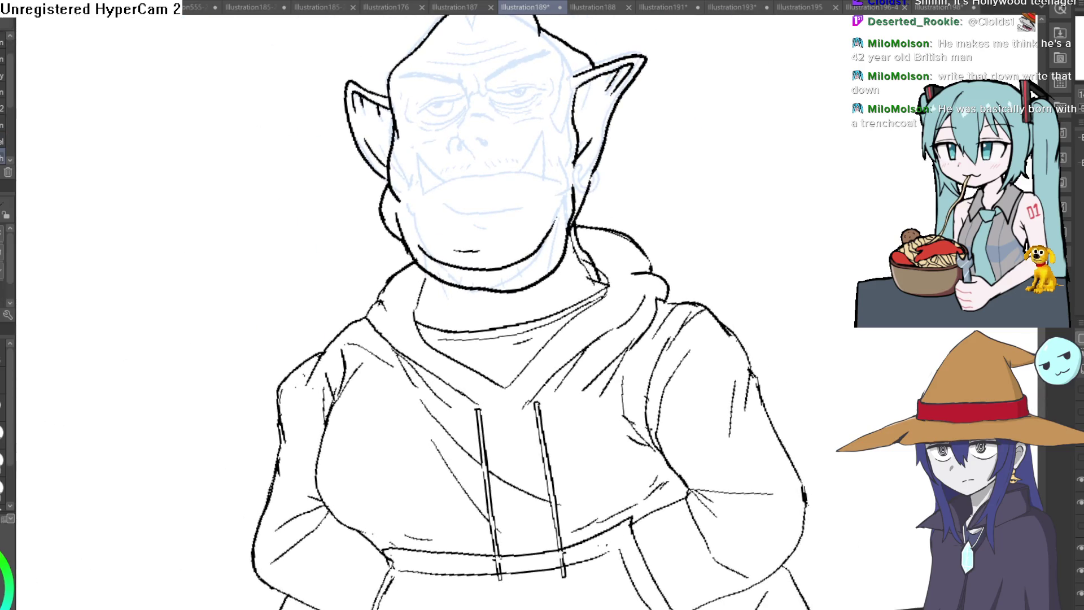
# - Draw wrinkle lines across the orc's forehead, redoing the first attempt
pyautogui.moveTo(645, 92); pyautogui.dragTo(716, 145)
pyautogui.scroll(4, 480, 170)
pyautogui.moveTo(432, 152)
pyautogui.mouseDown()
pyautogui.moveTo(516, 141)
pyautogui.moveTo(598, 161)
pyautogui.moveTo(440, 155)
pyautogui.moveTo(592, 157)
pyautogui.mouseUp()
pyautogui.hotkey('ctrl', 'z')
pyautogui.moveTo(424, 181); pyautogui.dragTo(462, 188)
pyautogui.scroll(-5, 696, 165)
# - Try a heavy eyelid line and remove it again
pyautogui.moveTo(697, 164); pyautogui.dragTo(621, 169)
pyautogui.scroll(8, 503, 187)
pyautogui.moveTo(527, 119)
pyautogui.mouseDown()
pyautogui.moveTo(450, 181)
pyautogui.moveTo(399, 246)
pyautogui.moveTo(486, 186)
pyautogui.moveTo(525, 136)
pyautogui.moveTo(671, 181)
pyautogui.moveTo(607, 174)
pyautogui.moveTo(623, 150)
pyautogui.mouseUp()
pyautogui.hotkey('ctrl', 'z')
pyautogui.scroll(-2, 734, 91)
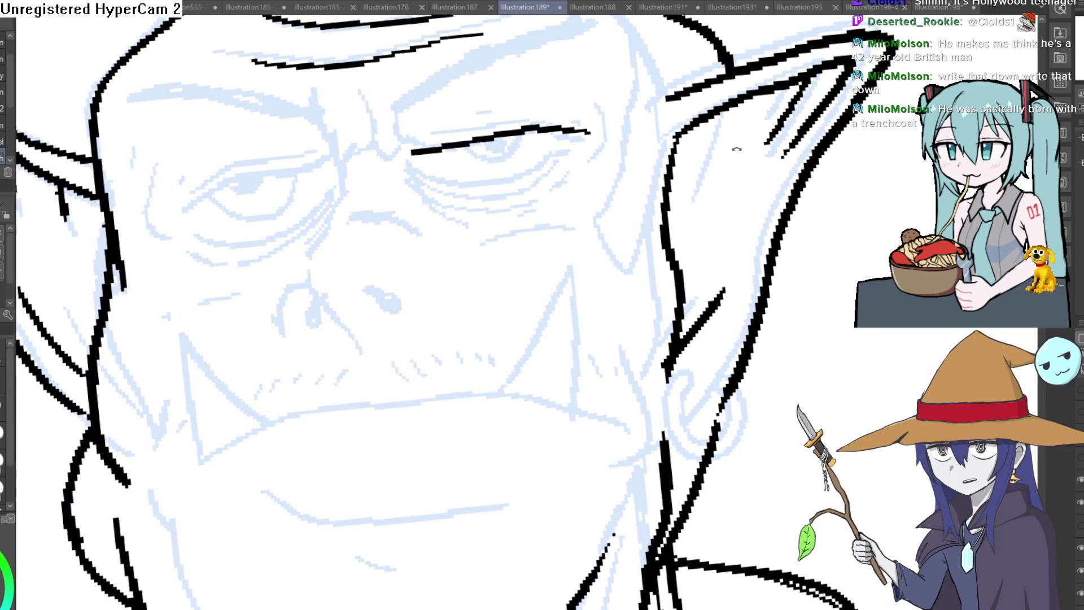
pyautogui.scroll(2, 710, 170)
pyautogui.hotkey('ctrl', 'z')
pyautogui.scroll(-3, 638, 183)
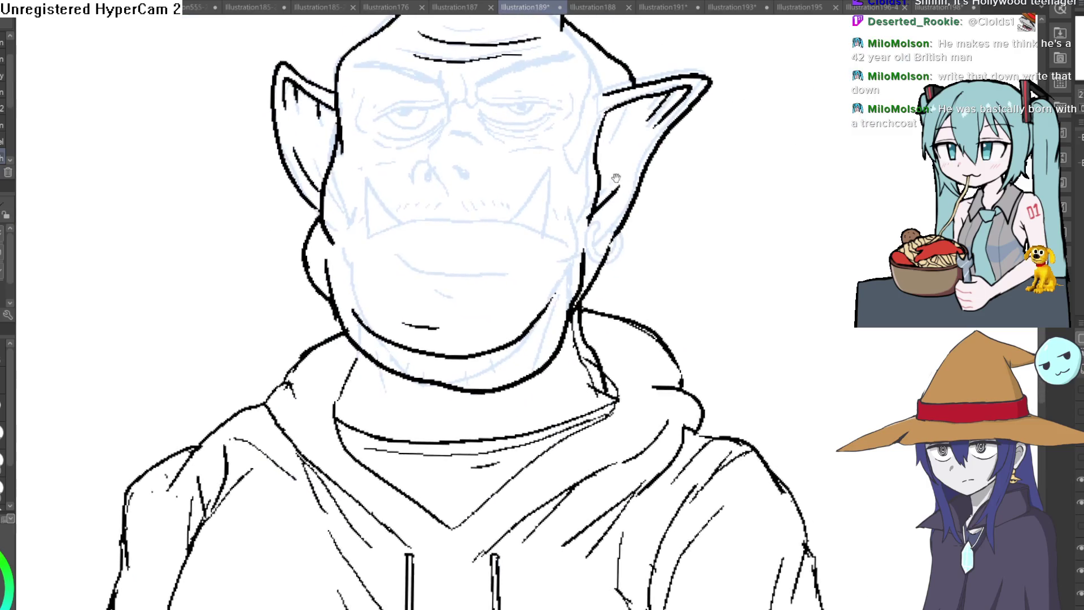
pyautogui.scroll(2, 363, 308)
# - Ink the long mouth line, the lower lip curve, a tusk and the right-side fang
pyautogui.moveTo(335, 339); pyautogui.dragTo(531, 240)
pyautogui.moveTo(393, 326); pyautogui.dragTo(479, 304)
pyautogui.press('-')
pyautogui.press('-')
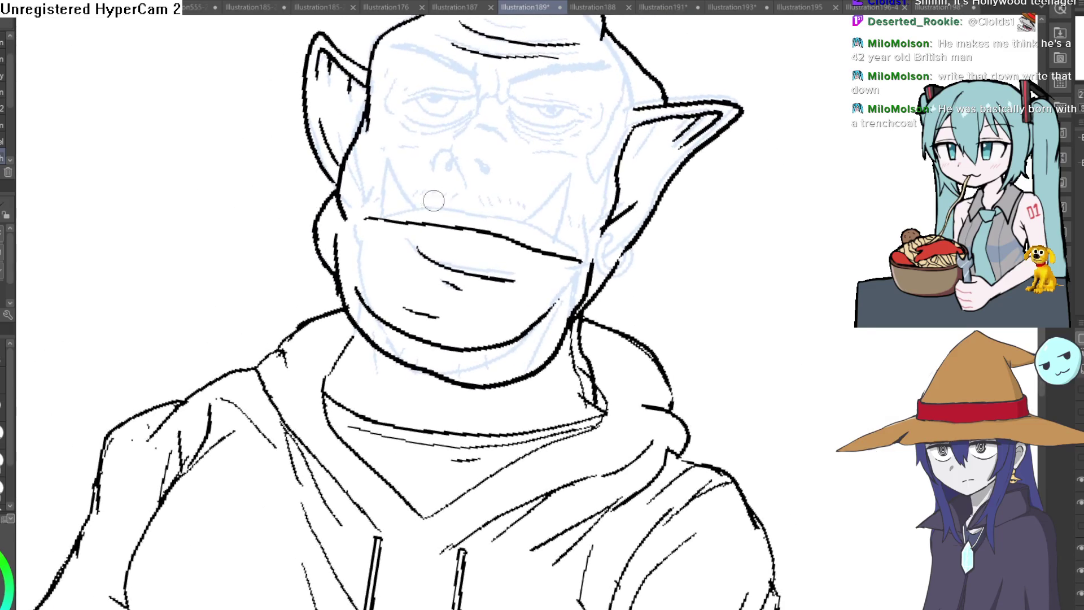
pyautogui.moveTo(376, 215)
pyautogui.mouseDown()
pyautogui.moveTo(396, 219)
pyautogui.moveTo(354, 222)
pyautogui.mouseUp()
pyautogui.moveTo(565, 255); pyautogui.dragTo(584, 262)
pyautogui.moveTo(508, 284); pyautogui.dragTo(533, 277)
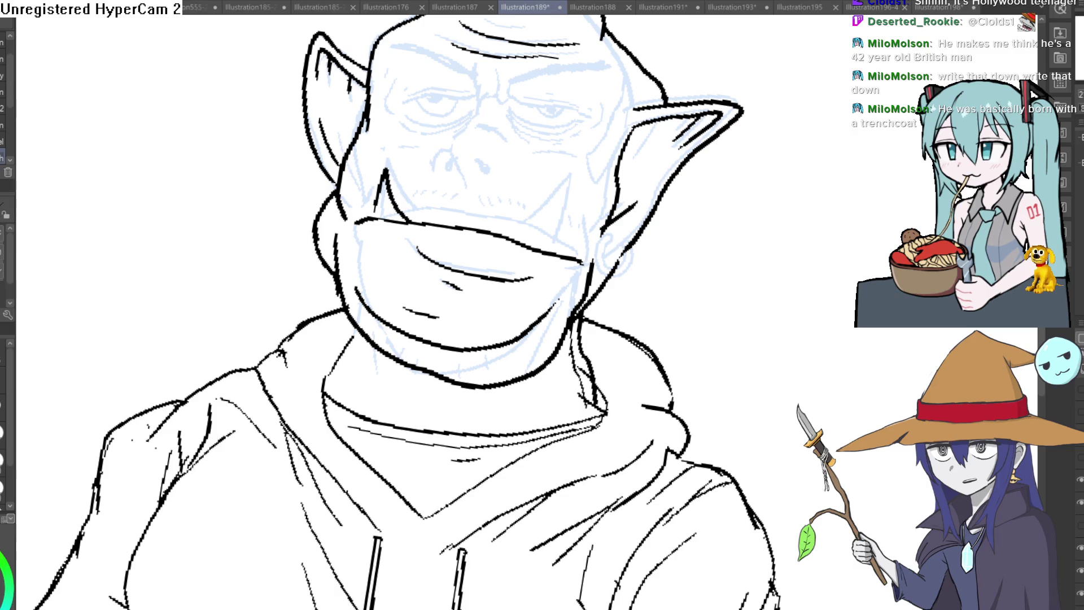
pyautogui.moveTo(528, 247)
pyautogui.mouseDown()
pyautogui.moveTo(567, 203)
pyautogui.moveTo(563, 257)
pyautogui.moveTo(564, 209)
pyautogui.mouseUp()
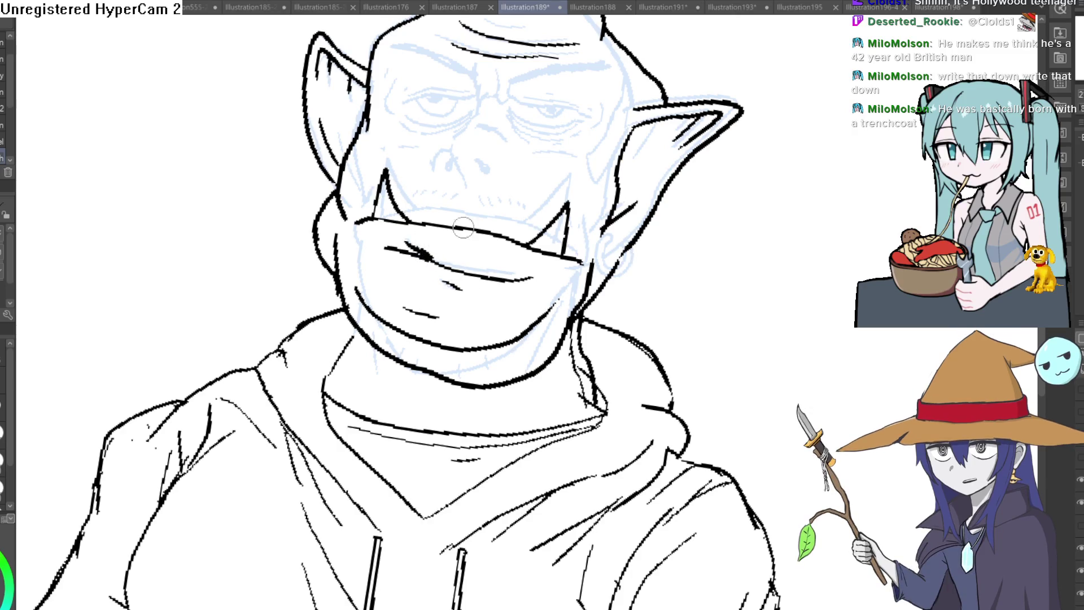
# - Rotate the view, ink a line down the neck's left side, and reset rotation
pyautogui.moveTo(424, 255)
pyautogui.mouseDown()
pyautogui.moveTo(669, 398)
pyautogui.moveTo(612, 194)
pyautogui.mouseUp()
pyautogui.scroll(5, 612, 194)
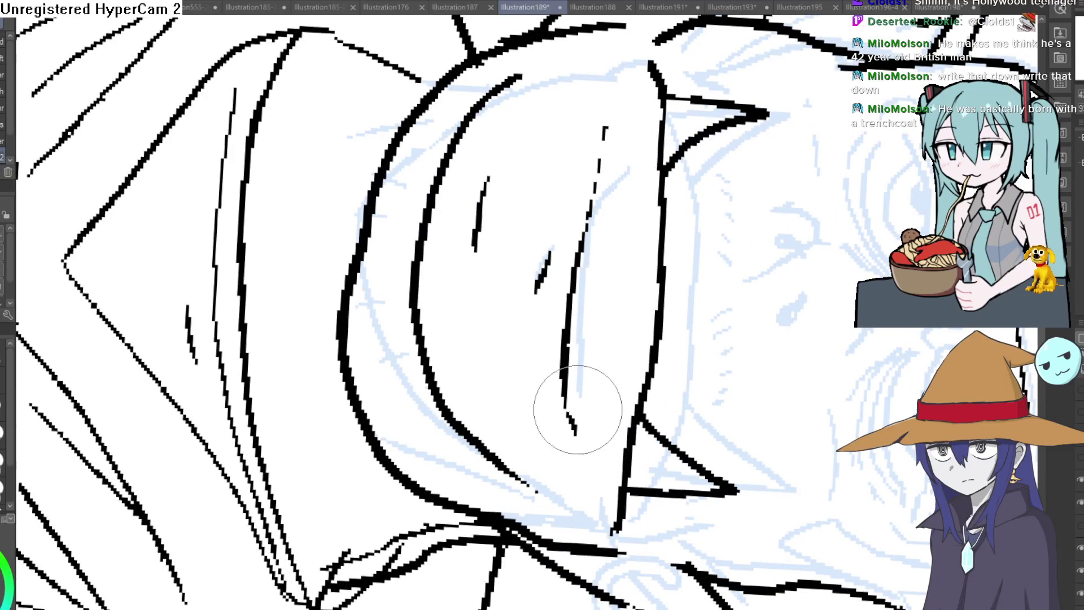
pyautogui.moveTo(697, 221); pyautogui.dragTo(410, 200)
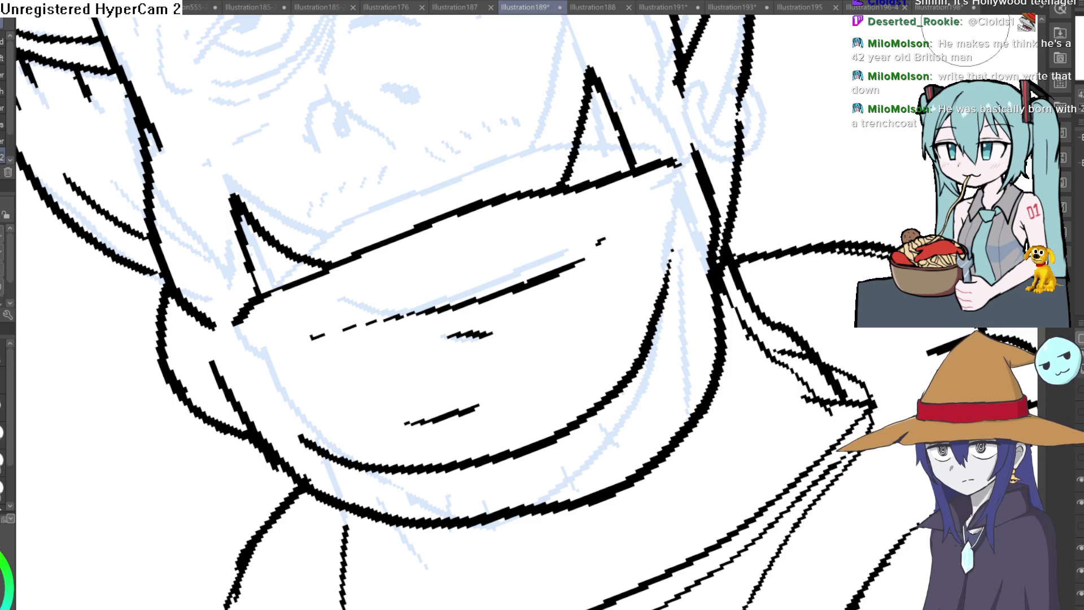
pyautogui.scroll(-5, 838, 302)
pyautogui.scroll(-5, 728, 274)
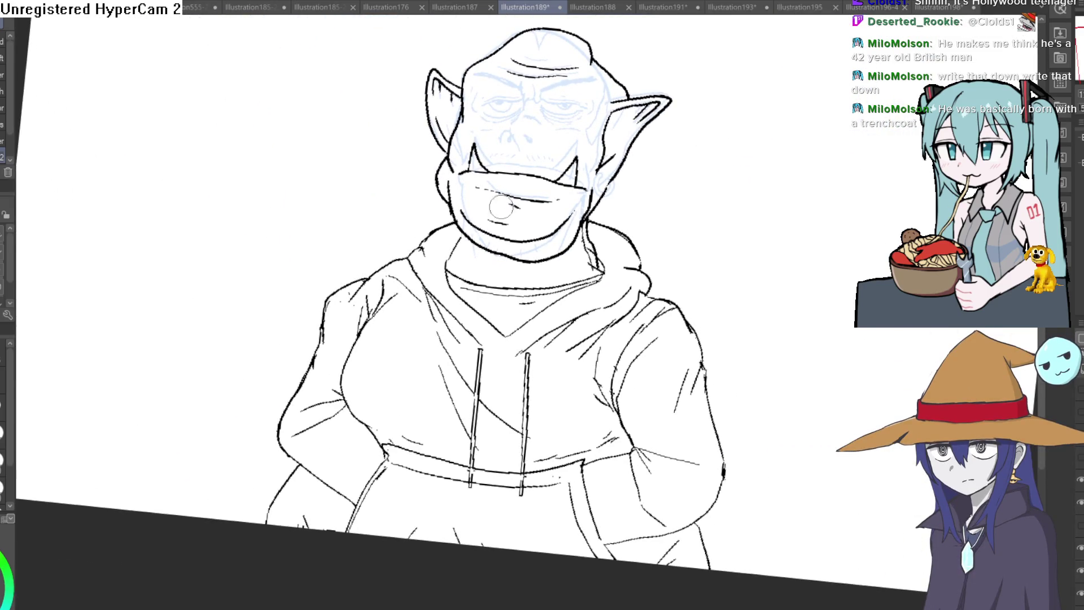
pyautogui.scroll(2, 439, 181)
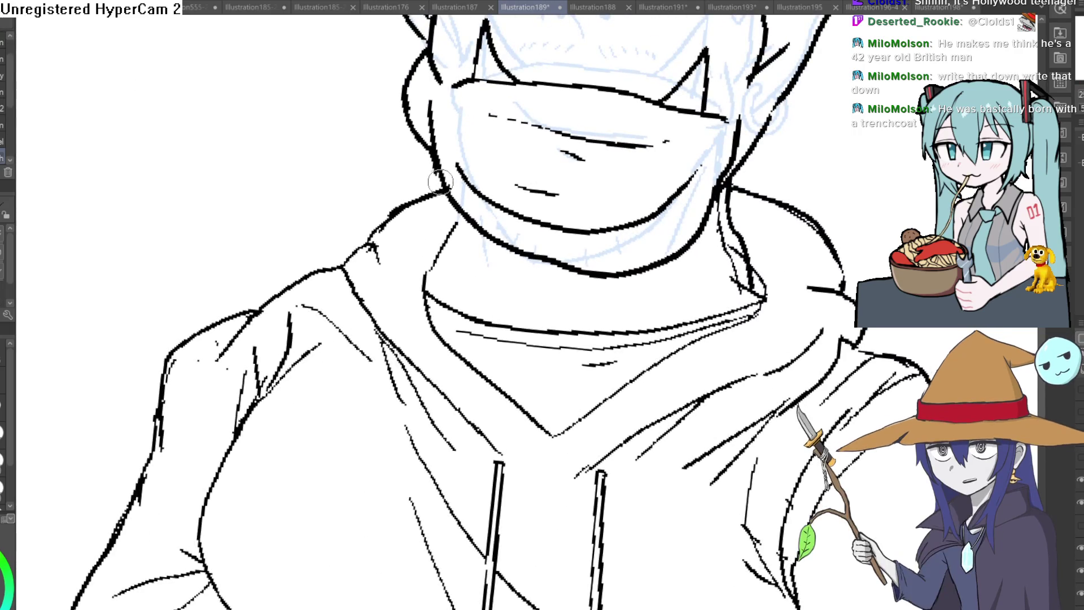
pyautogui.moveTo(431, 146); pyautogui.dragTo(436, 261)
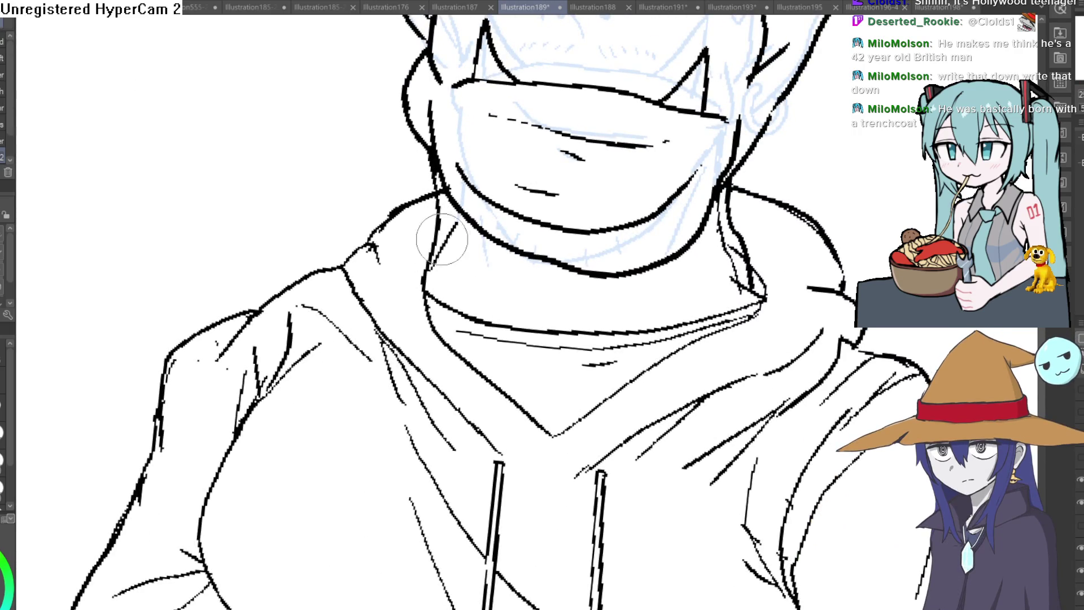
pyautogui.scroll(-3, 551, 233)
pyautogui.press('-')
pyautogui.press('-')
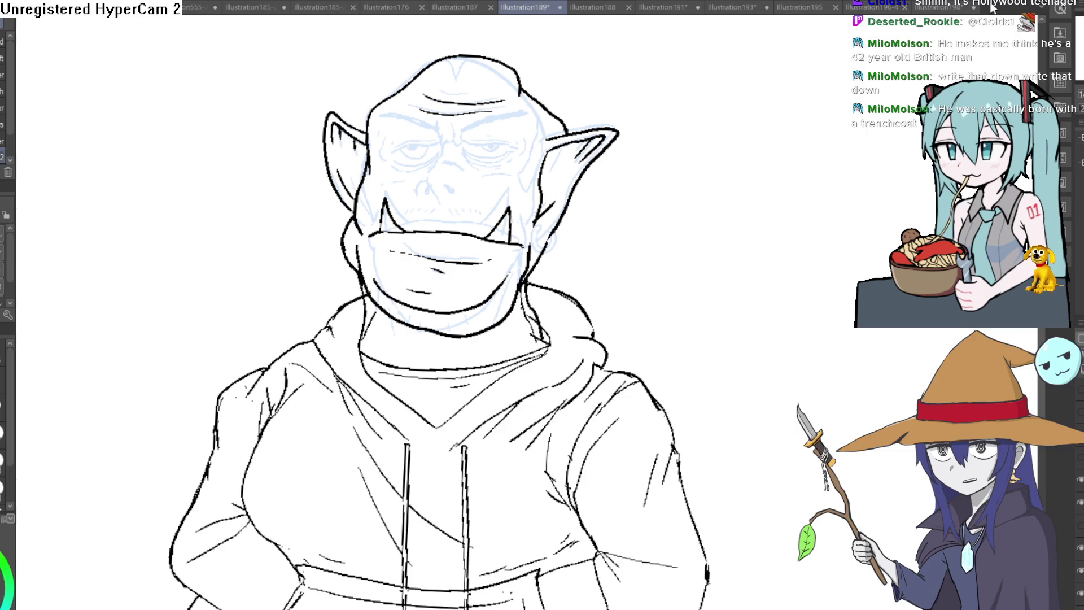
# - Ink fold lines under the hoodie's left chest, along the hem, and by the right armpit
pyautogui.scroll(-5, 294, 305)
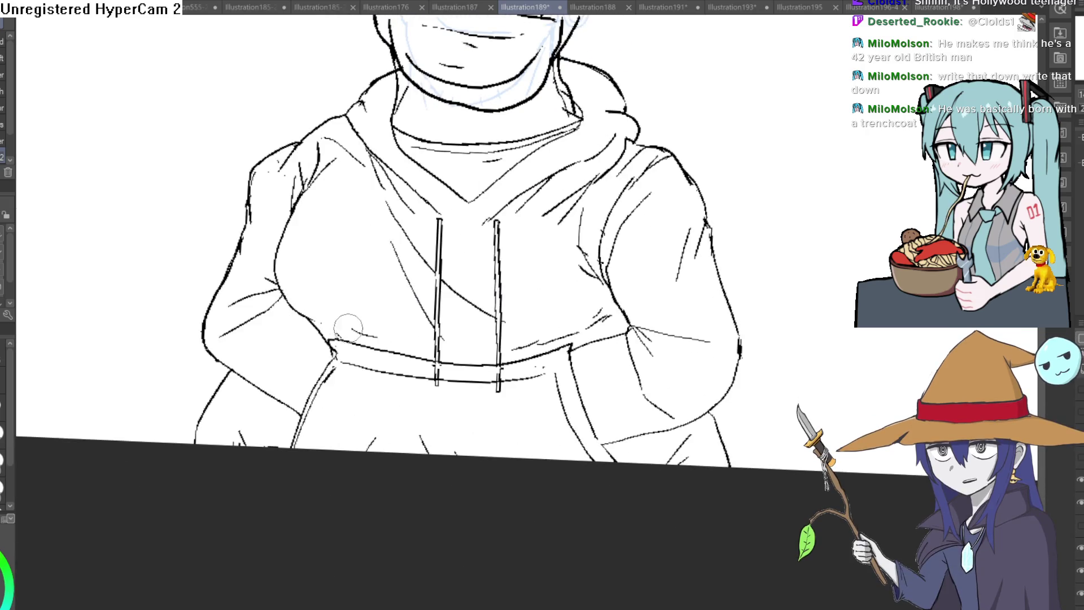
pyautogui.moveTo(316, 327); pyautogui.dragTo(393, 325)
pyautogui.moveTo(613, 319)
pyautogui.mouseDown()
pyautogui.moveTo(532, 341)
pyautogui.moveTo(398, 329)
pyautogui.mouseUp()
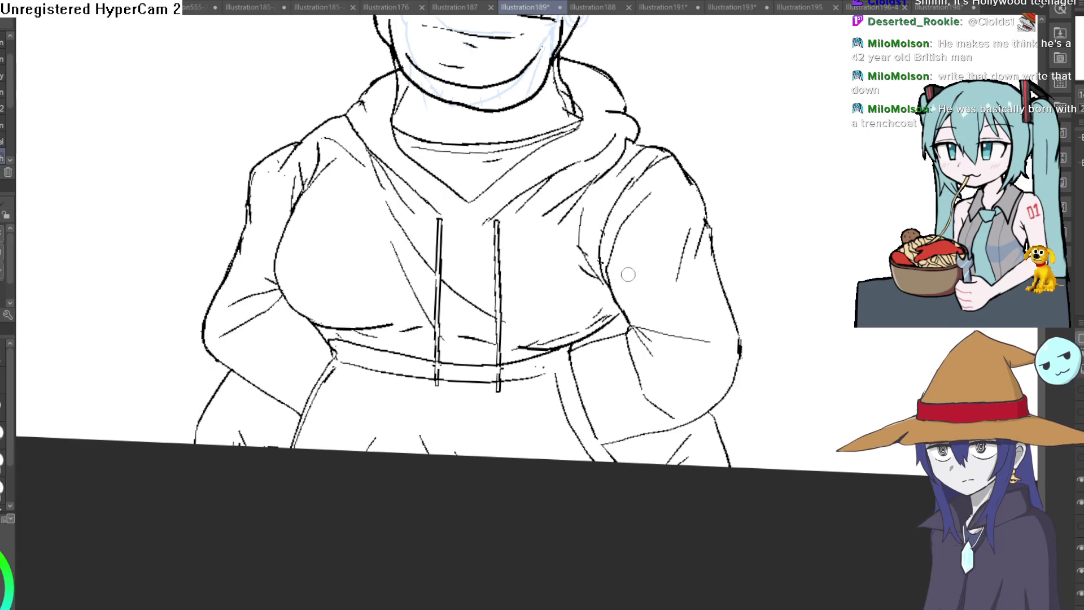
pyautogui.moveTo(598, 332); pyautogui.dragTo(632, 314)
pyautogui.scroll(-5, 657, 314)
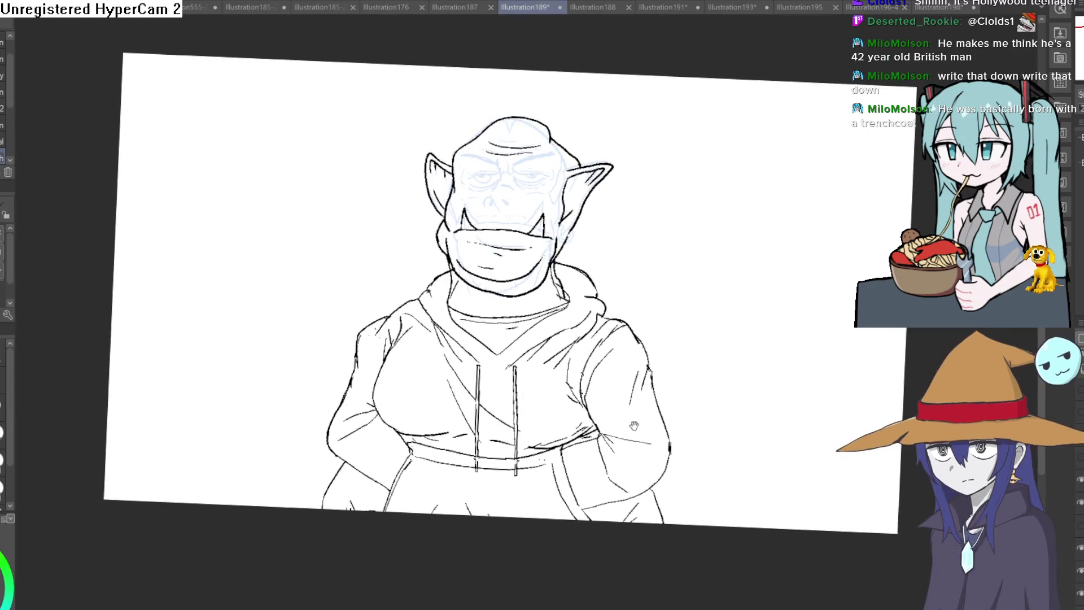
pyautogui.scroll(5, 602, 324)
pyautogui.moveTo(603, 325)
pyautogui.mouseDown()
pyautogui.moveTo(678, 235)
pyautogui.moveTo(689, 242)
pyautogui.moveTo(679, 203)
pyautogui.moveTo(683, 213)
pyautogui.moveTo(689, 189)
pyautogui.mouseUp()
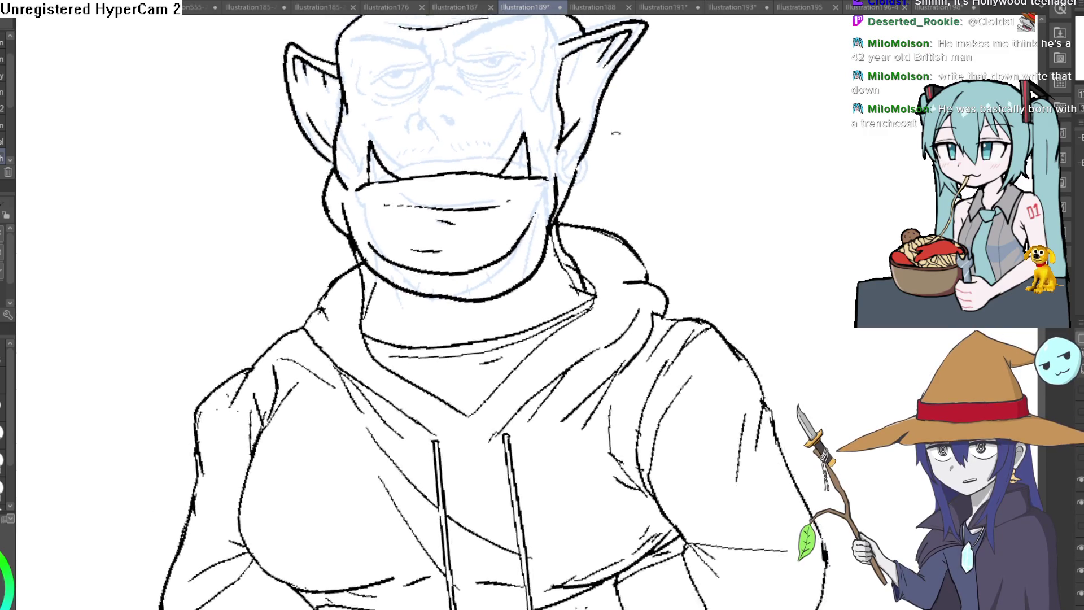
pyautogui.scroll(2, 659, 218)
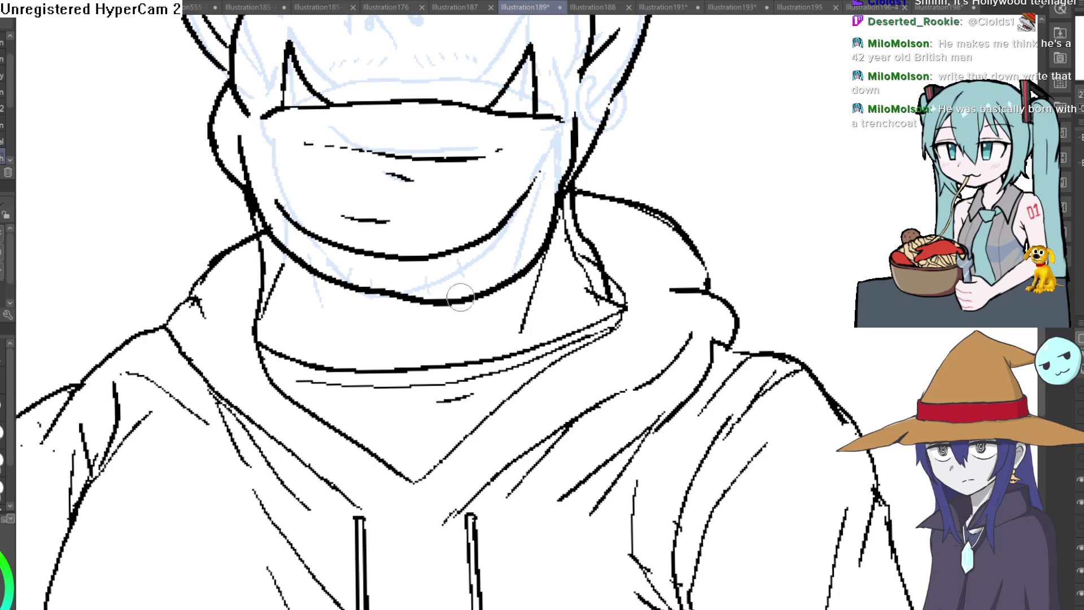
pyautogui.scroll(-3, 628, 295)
pyautogui.press('-')
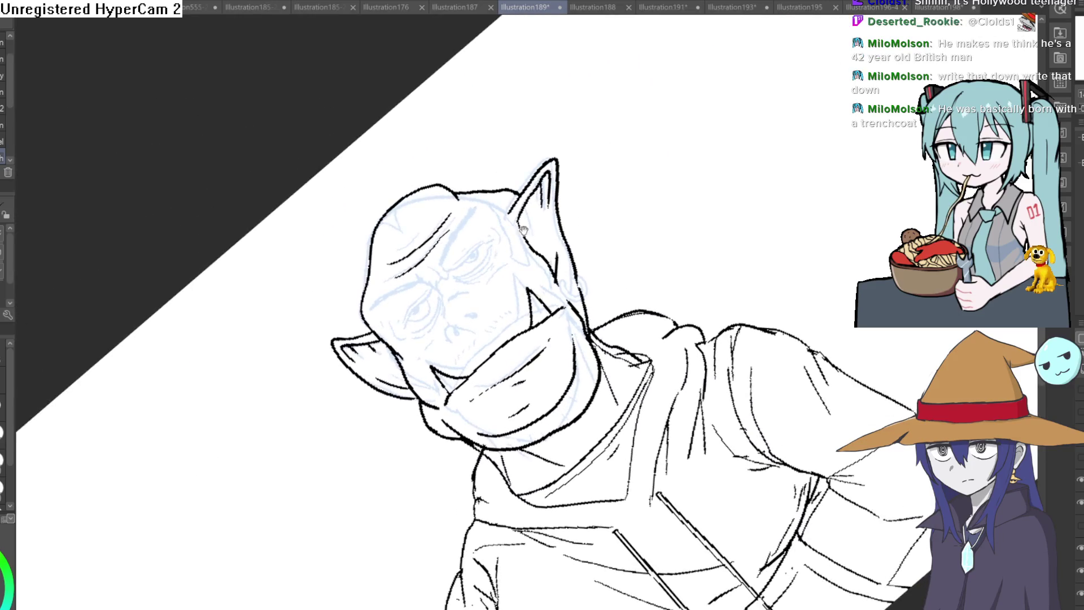
# - Hatch dense black upper eyelid lines over the orc's eye area
pyautogui.scroll(3, 525, 255)
pyautogui.moveTo(427, 305)
pyautogui.mouseDown()
pyautogui.moveTo(525, 216)
pyautogui.moveTo(460, 282)
pyautogui.moveTo(525, 245)
pyautogui.mouseUp()
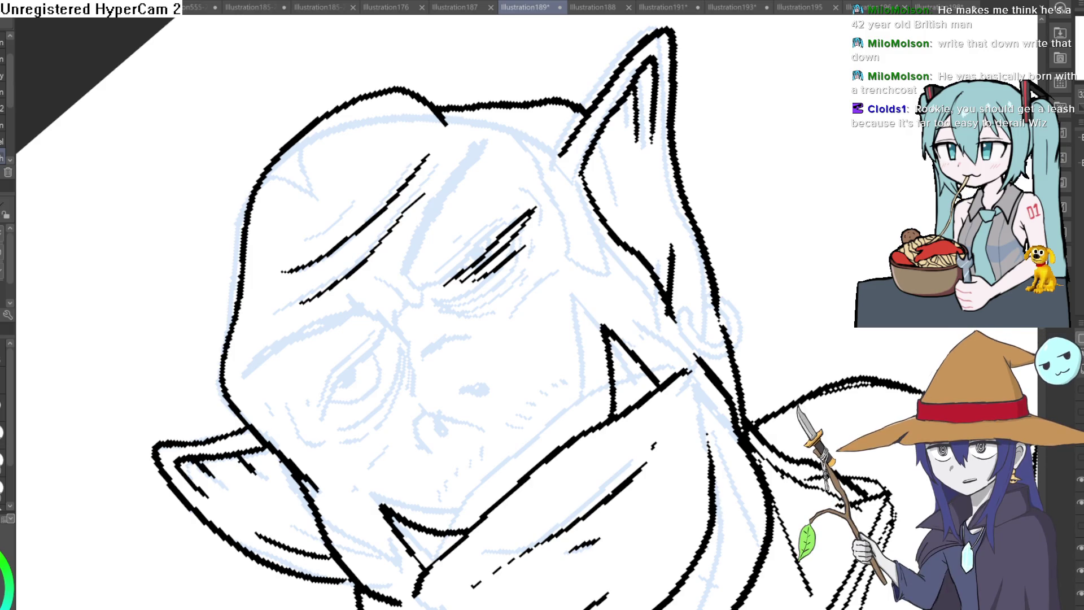
pyautogui.moveTo(536, 210)
pyautogui.mouseDown()
pyautogui.moveTo(518, 240)
pyautogui.moveTo(481, 263)
pyautogui.mouseUp()
pyautogui.scroll(-3, 658, 273)
pyautogui.scroll(5, 658, 273)
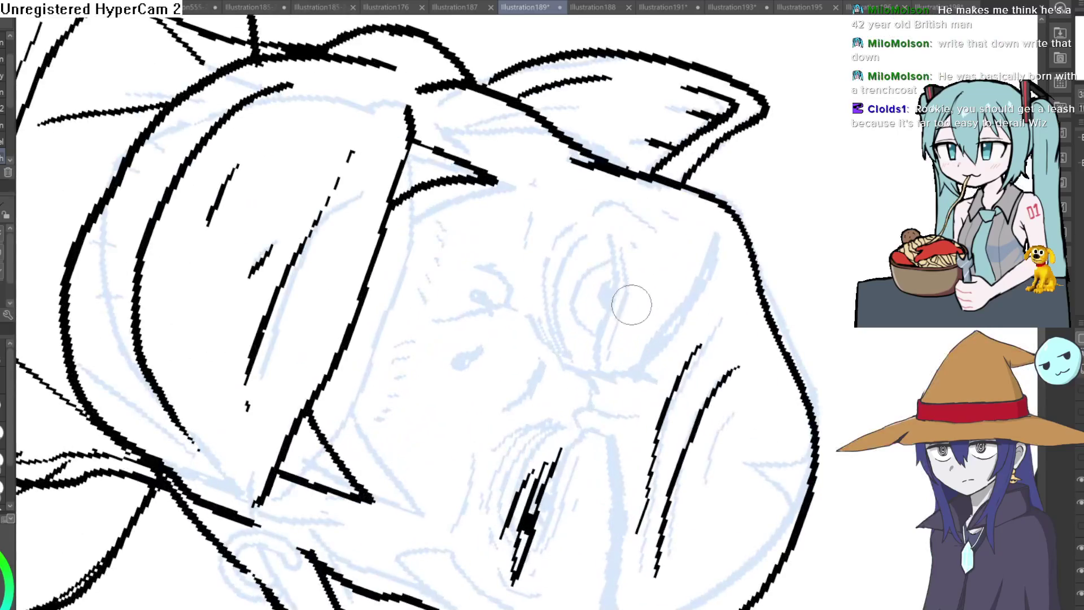
pyautogui.moveTo(604, 322)
pyautogui.mouseDown()
pyautogui.moveTo(633, 208)
pyautogui.moveTo(602, 318)
pyautogui.moveTo(615, 266)
pyautogui.moveTo(587, 317)
pyautogui.mouseUp()
pyautogui.moveTo(629, 209); pyautogui.dragTo(584, 305)
pyautogui.moveTo(599, 248)
pyautogui.mouseDown()
pyautogui.moveTo(576, 316)
pyautogui.moveTo(638, 229)
pyautogui.mouseUp()
# - Thicken the lower eye line with hatching and return the view upright
pyautogui.moveTo(564, 461)
pyautogui.mouseDown()
pyautogui.moveTo(587, 300)
pyautogui.moveTo(531, 350)
pyautogui.mouseUp()
pyautogui.moveTo(579, 276)
pyautogui.mouseDown()
pyautogui.moveTo(528, 344)
pyautogui.moveTo(550, 361)
pyautogui.mouseUp()
pyautogui.moveTo(542, 429)
pyautogui.mouseDown()
pyautogui.moveTo(586, 337)
pyautogui.moveTo(542, 429)
pyautogui.moveTo(519, 446)
pyautogui.mouseUp()
pyautogui.moveTo(604, 310); pyautogui.dragTo(506, 449)
pyautogui.moveTo(531, 362); pyautogui.dragTo(476, 353)
pyautogui.hotkey('ctrl', '@')
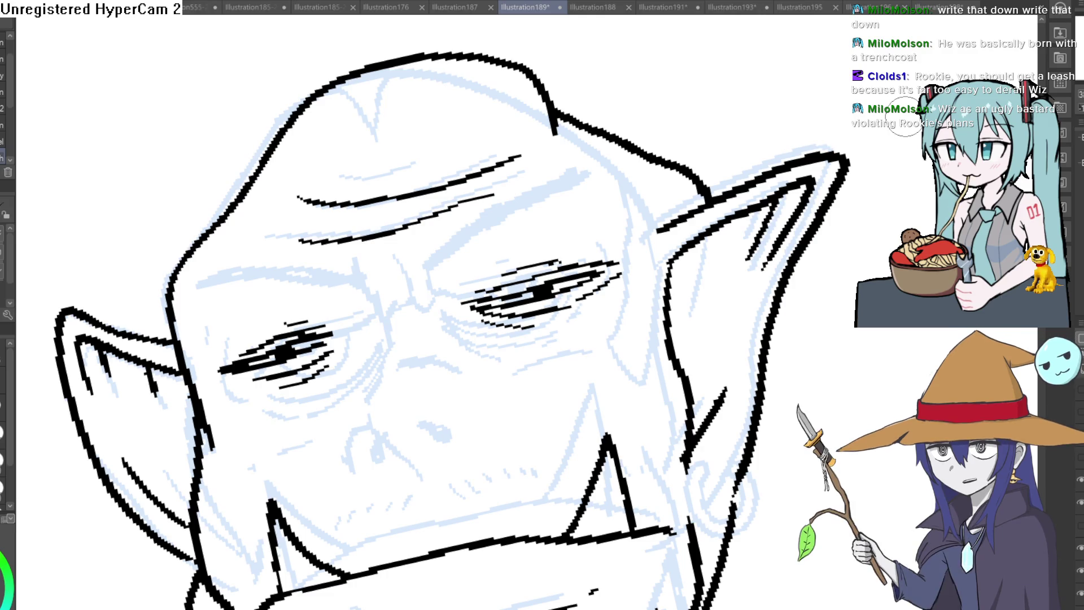
# - Ink brow arcs over the right and left eyes
pyautogui.scroll(-5, 542, 316)
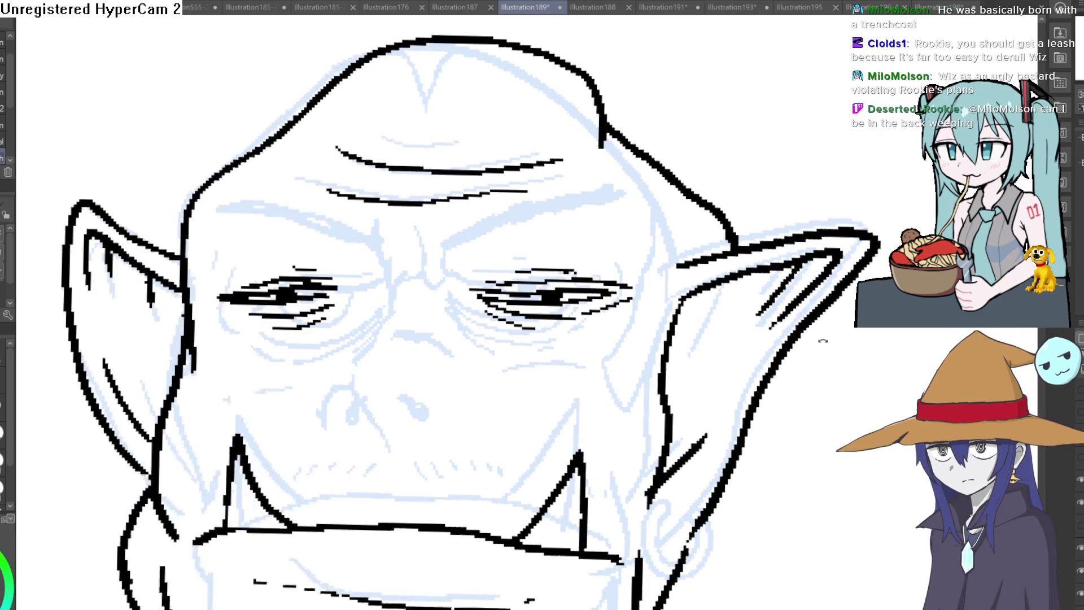
pyautogui.scroll(6, 481, 90)
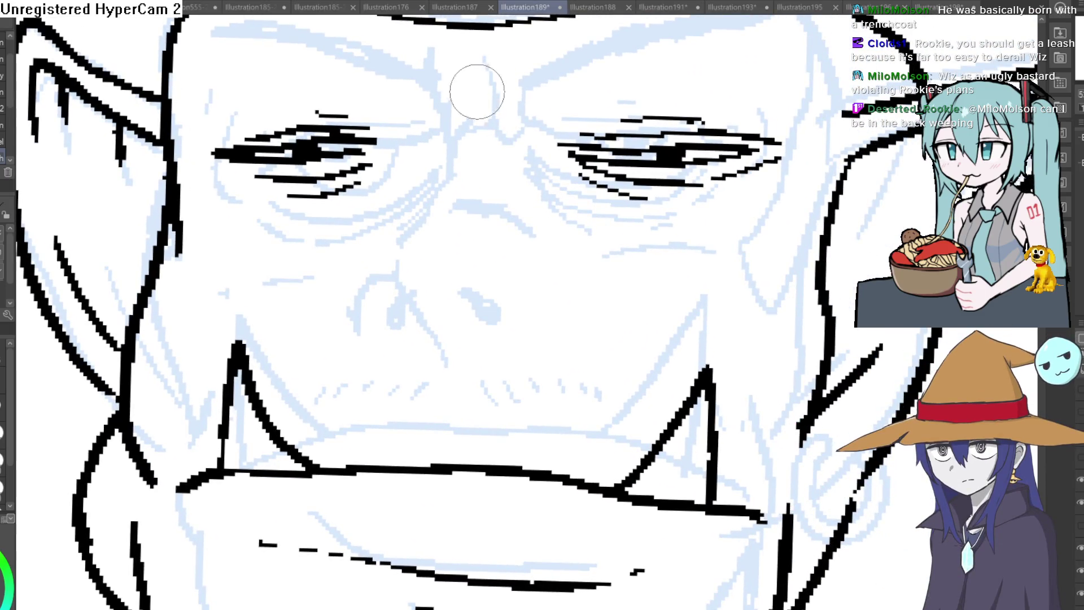
pyautogui.moveTo(476, 89); pyautogui.dragTo(483, 168)
pyautogui.moveTo(585, 145); pyautogui.dragTo(813, 169)
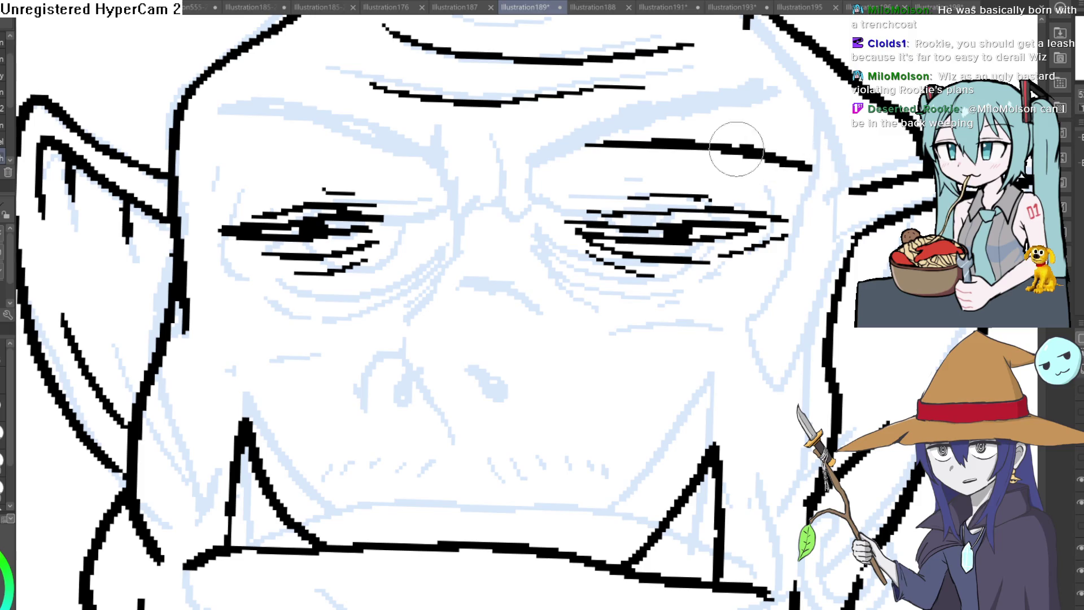
pyautogui.moveTo(385, 135)
pyautogui.mouseDown()
pyautogui.moveTo(206, 188)
pyautogui.moveTo(198, 244)
pyautogui.moveTo(226, 285)
pyautogui.mouseUp()
# - Add a longer crease under the left eye and a short one under the right
pyautogui.moveTo(388, 272); pyautogui.dragTo(282, 320)
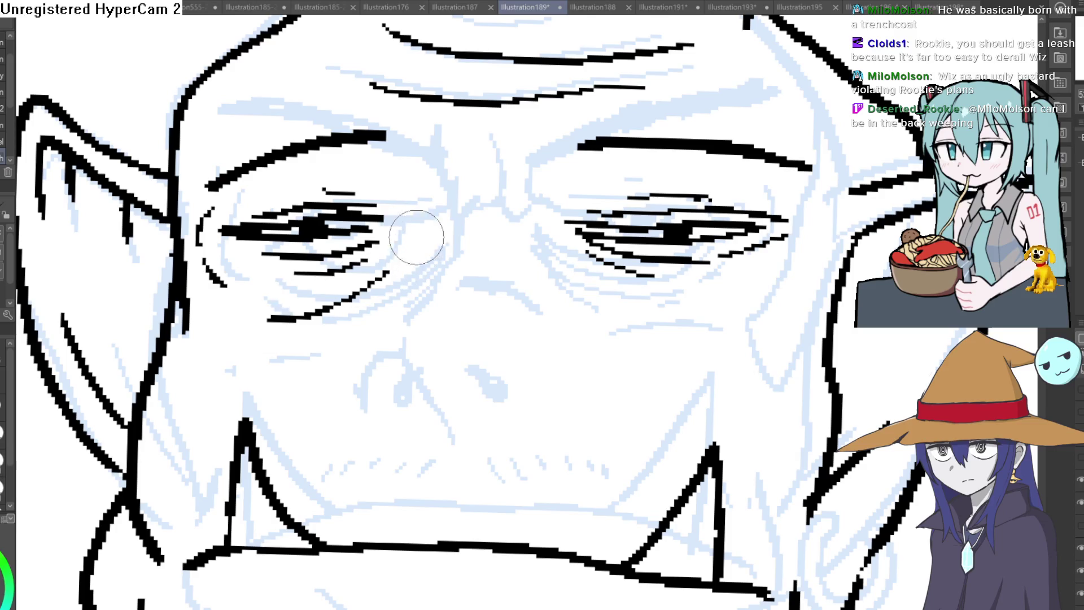
pyautogui.hotkey('ctrl', 'z')
pyautogui.moveTo(396, 265); pyautogui.dragTo(267, 339)
pyautogui.moveTo(564, 262); pyautogui.dragTo(587, 285)
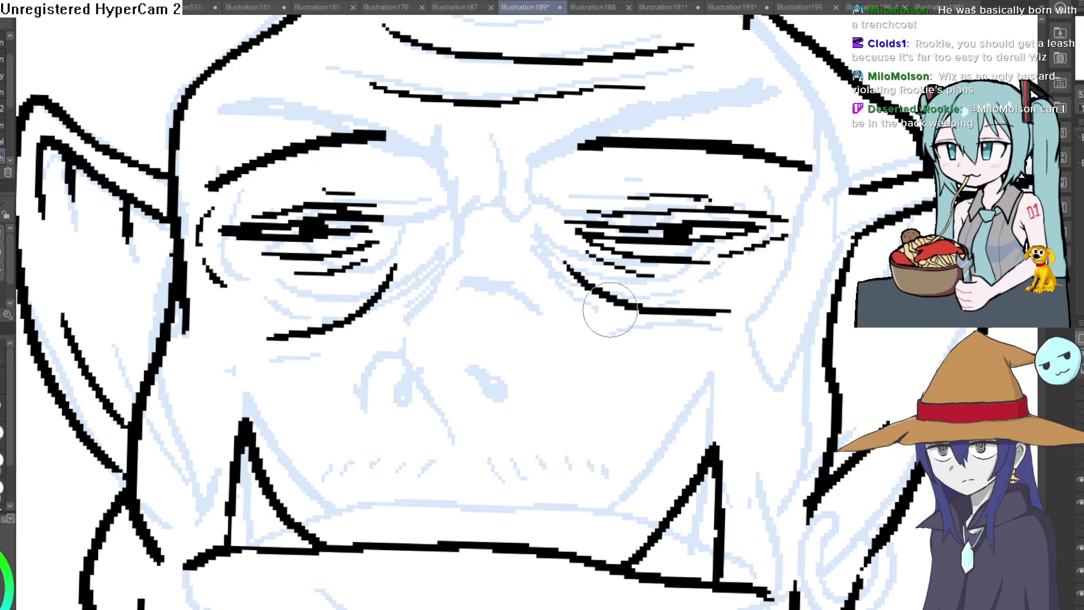
# - Pan and zoom out to view the whole re-inked orc drawing
pyautogui.scroll(-5, 621, 282)
pyautogui.moveTo(691, 219)
pyautogui.mouseDown()
pyautogui.moveTo(634, 192)
pyautogui.moveTo(677, 225)
pyautogui.moveTo(688, 276)
pyautogui.mouseUp()
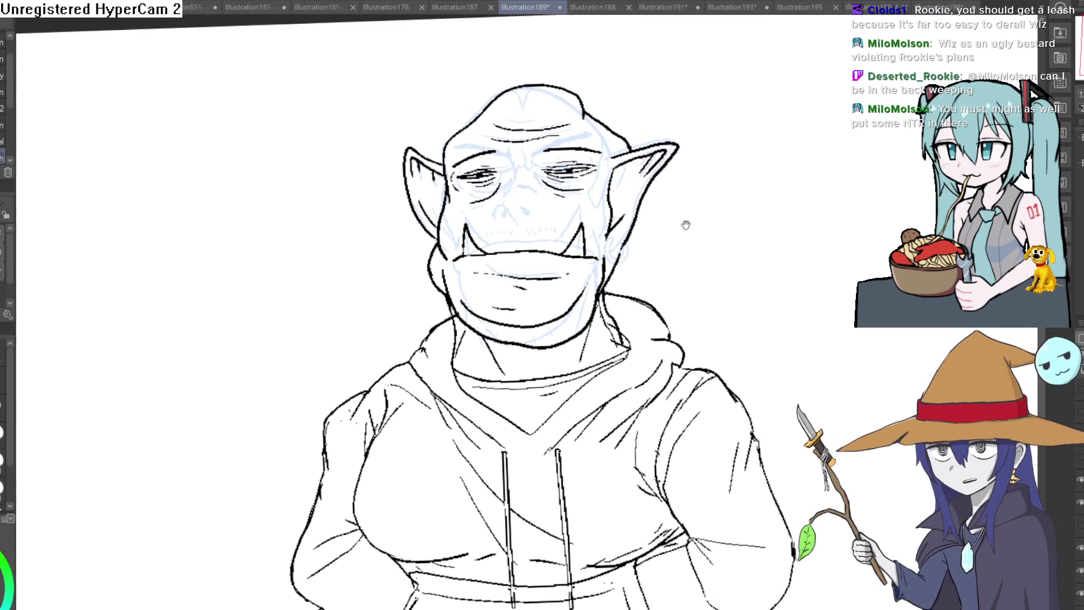
pyautogui.moveTo(685, 222); pyautogui.dragTo(656, 238)
pyautogui.scroll(5, 580, 173)
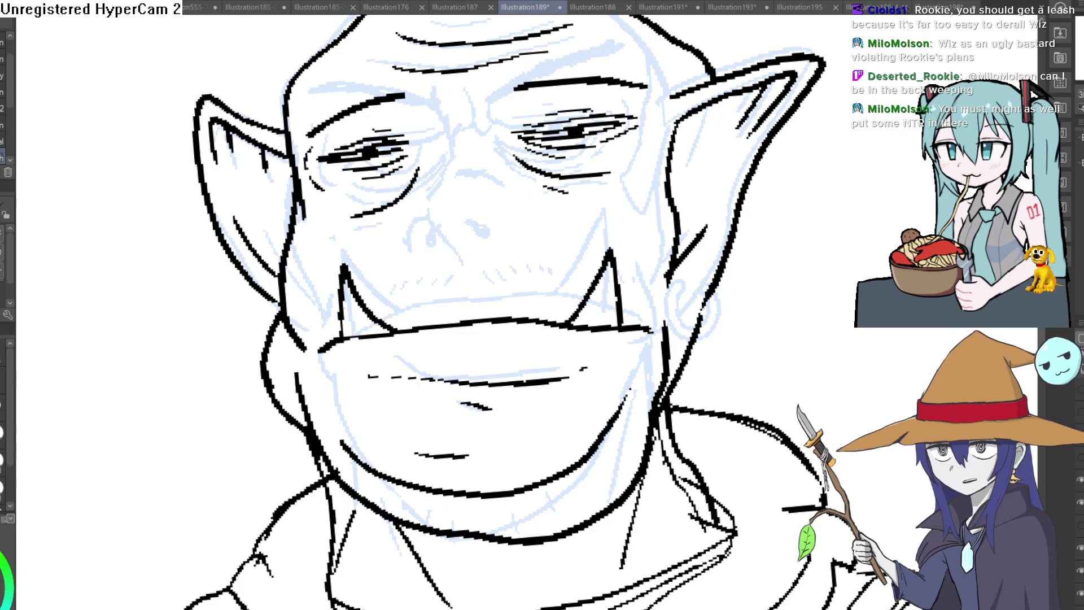
pyautogui.hotkey('ctrl', '-')
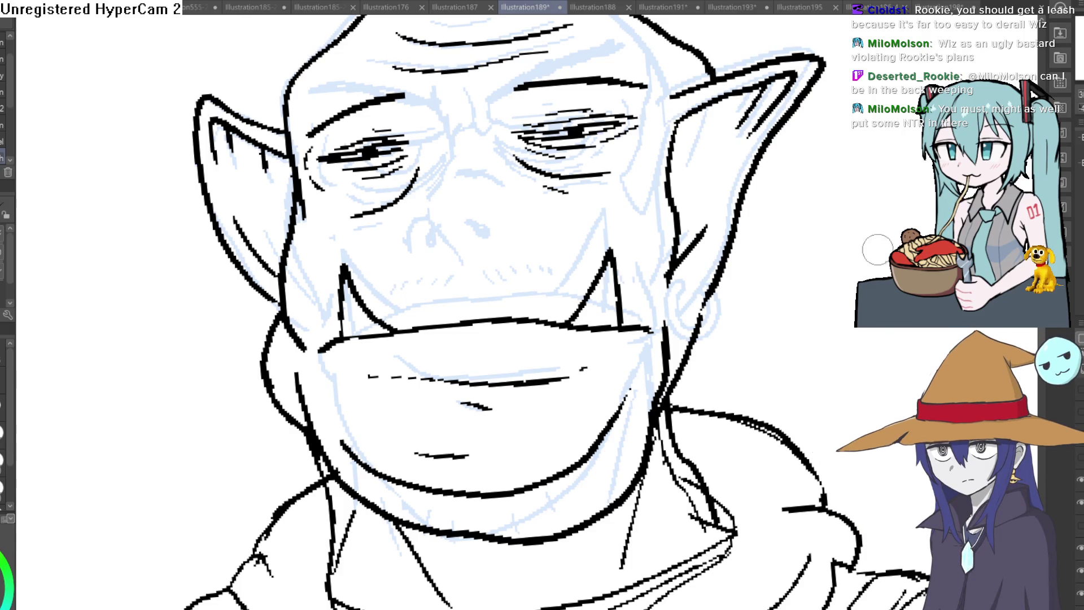
pyautogui.scroll(-4, 583, 159)
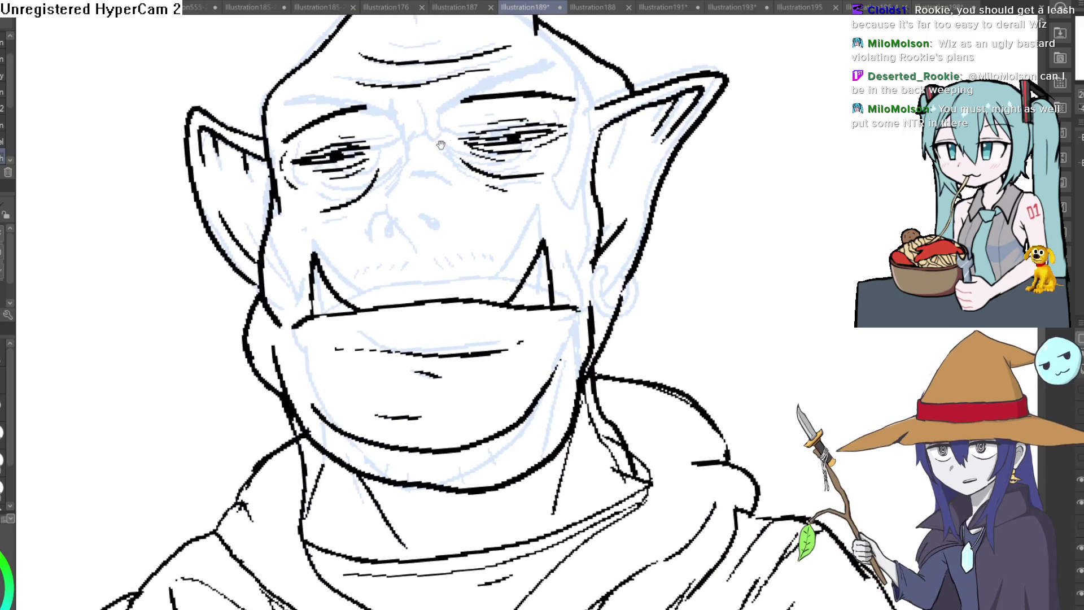
pyautogui.scroll(3, 582, 159)
pyautogui.scroll(-2, 655, 158)
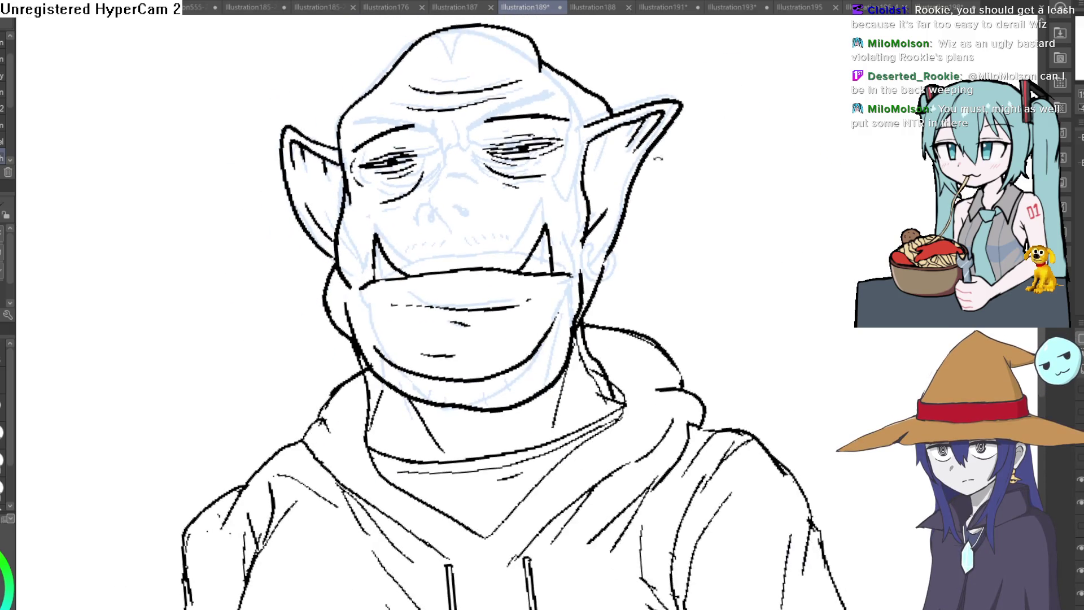
pyautogui.moveTo(595, 193)
pyautogui.mouseDown()
pyautogui.moveTo(600, 162)
pyautogui.moveTo(718, 200)
pyautogui.moveTo(714, 209)
pyautogui.mouseUp()
pyautogui.scroll(-6, 712, 203)
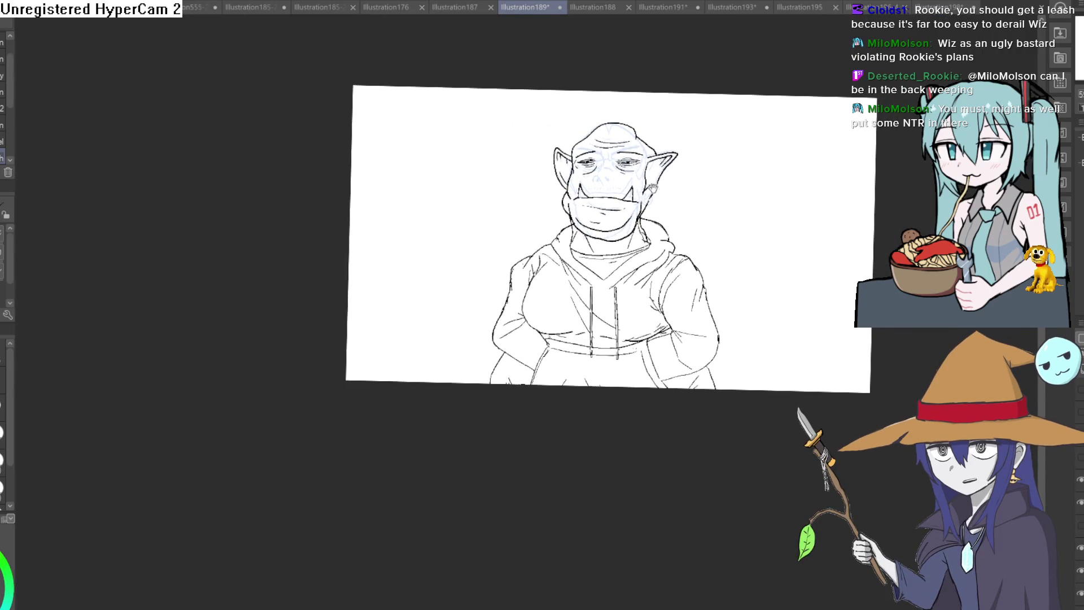
# - Ink the nose bridge, the curved right nostril and the brow creases between the eyes
pyautogui.scroll(3, 631, 189)
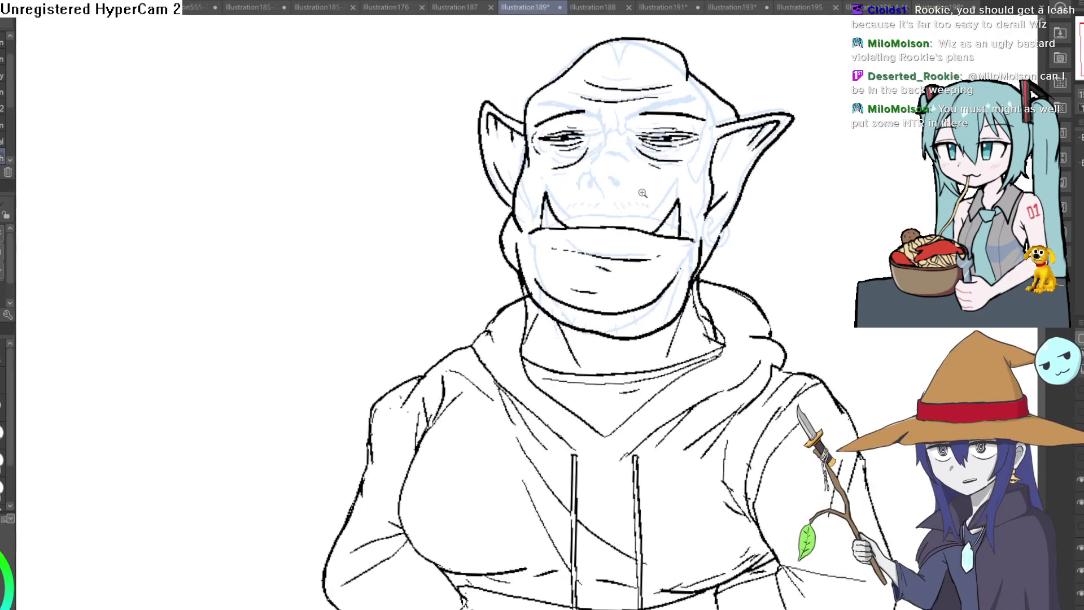
pyautogui.scroll(3, 678, 208)
pyautogui.moveTo(678, 209); pyautogui.dragTo(582, 240)
pyautogui.moveTo(484, 93)
pyautogui.mouseDown()
pyautogui.moveTo(449, 172)
pyautogui.moveTo(464, 214)
pyautogui.mouseUp()
pyautogui.moveTo(447, 175)
pyautogui.mouseDown()
pyautogui.moveTo(421, 210)
pyautogui.moveTo(435, 204)
pyautogui.mouseUp()
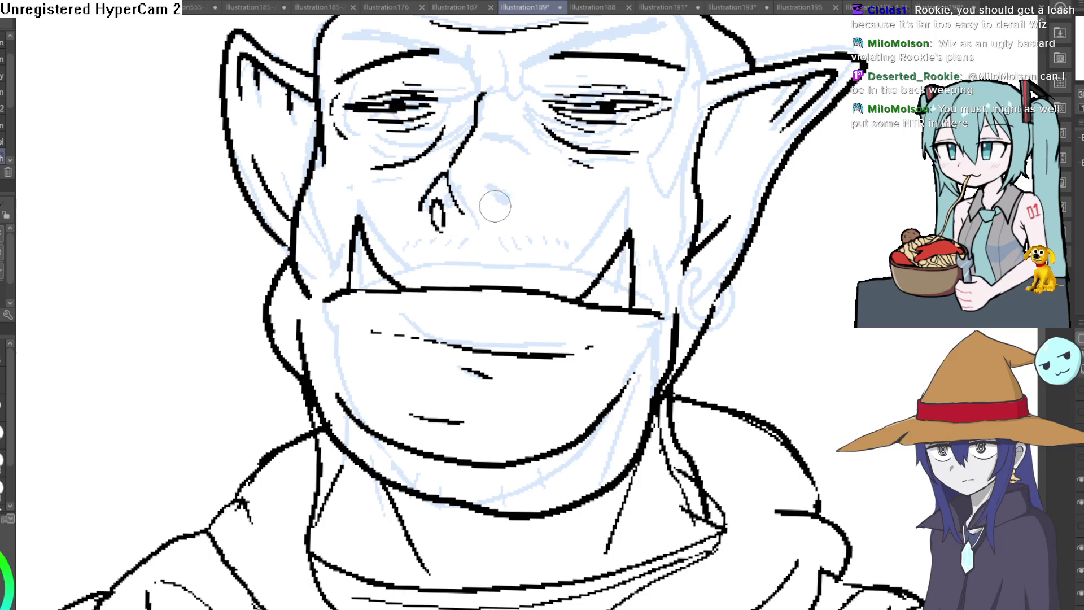
pyautogui.moveTo(481, 221)
pyautogui.mouseDown()
pyautogui.moveTo(491, 192)
pyautogui.moveTo(531, 206)
pyautogui.moveTo(536, 175)
pyautogui.mouseUp()
pyautogui.moveTo(497, 129)
pyautogui.mouseDown()
pyautogui.moveTo(475, 113)
pyautogui.moveTo(485, 89)
pyautogui.mouseUp()
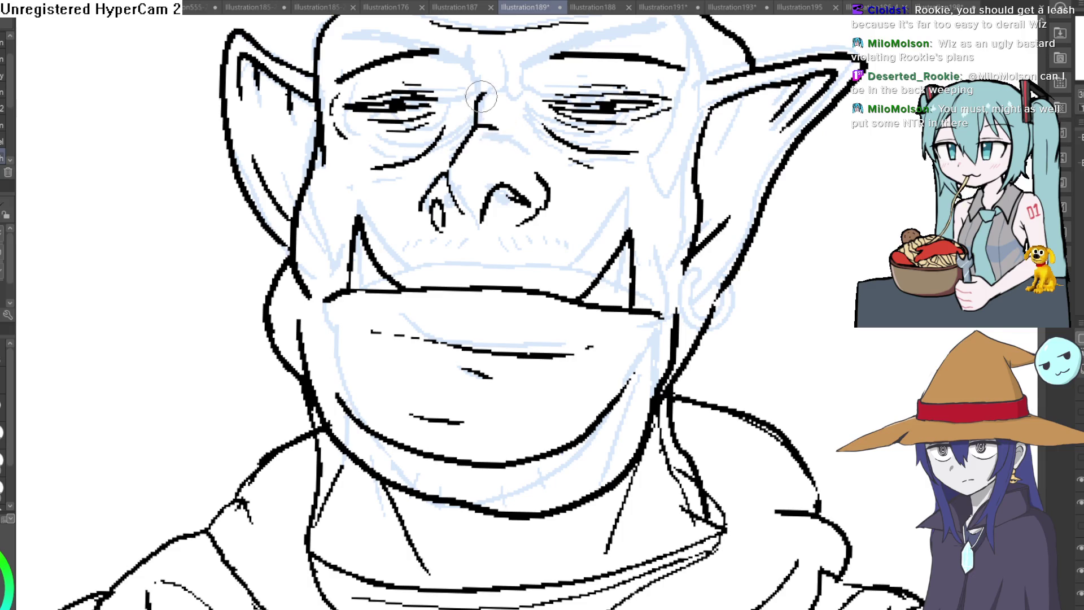
pyautogui.moveTo(487, 49)
pyautogui.mouseDown()
pyautogui.moveTo(481, 79)
pyautogui.moveTo(500, 94)
pyautogui.mouseUp()
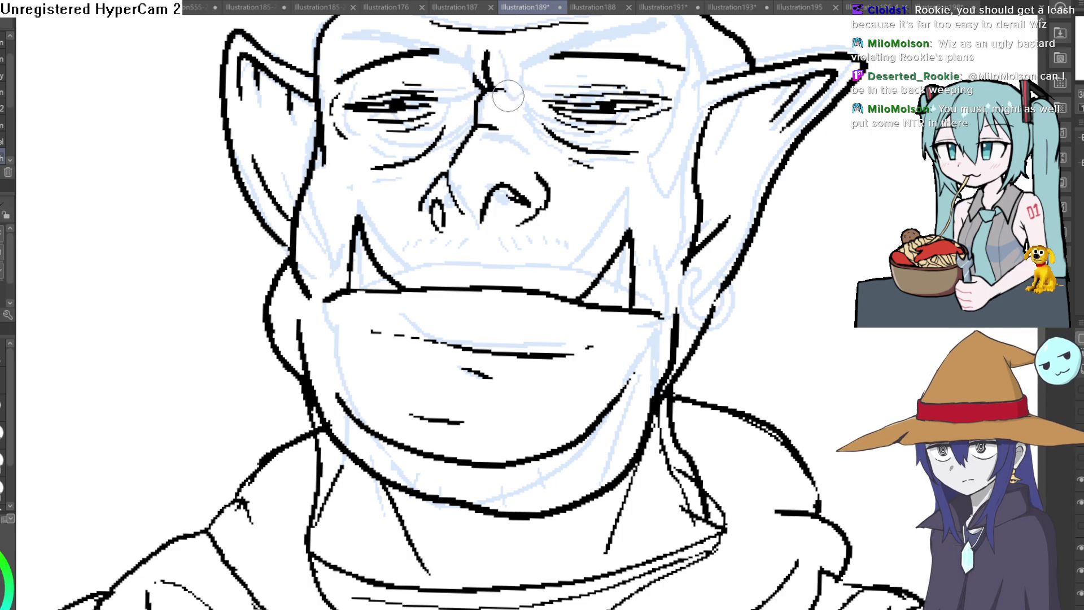
# - Undo the last nostril stroke and redraw a refined left nostril outline
pyautogui.scroll(-2, 509, 90)
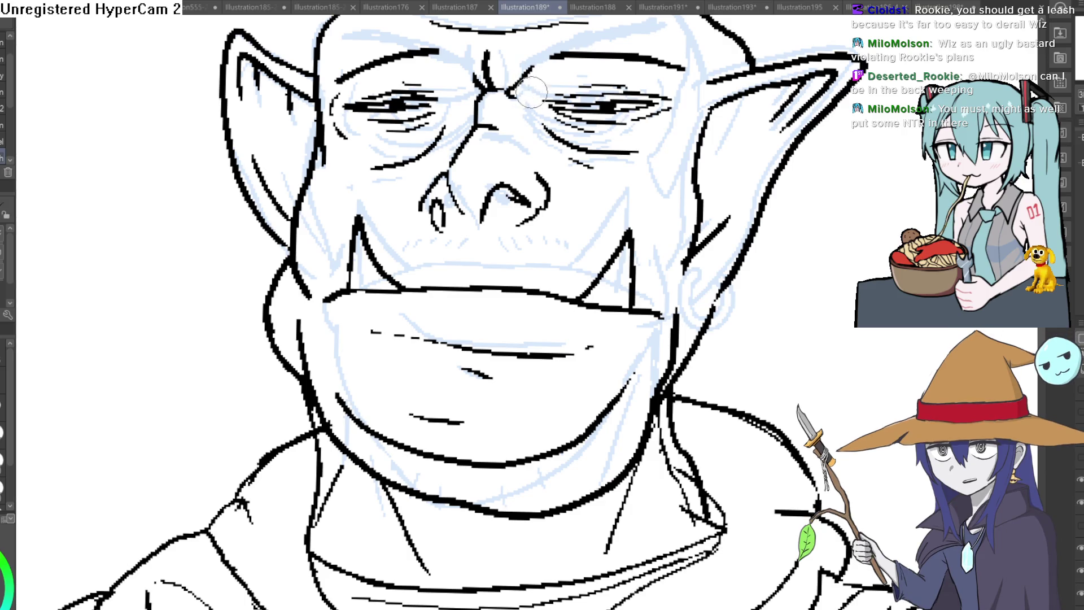
pyautogui.scroll(-1, 567, 157)
pyautogui.scroll(5, 437, 209)
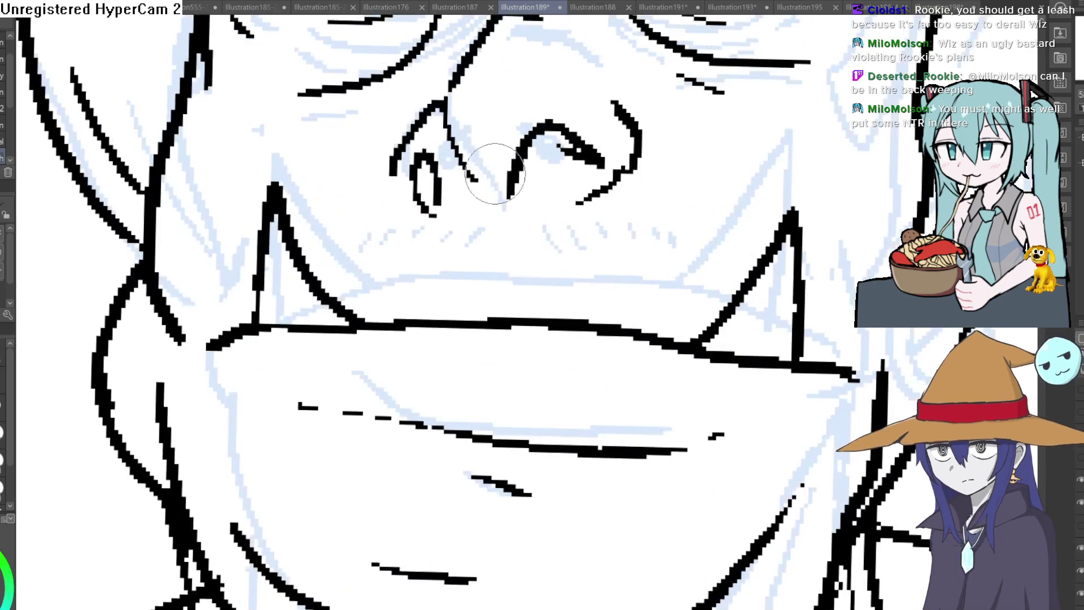
pyautogui.scroll(-1, 418, 186)
pyautogui.scroll(-3, 416, 175)
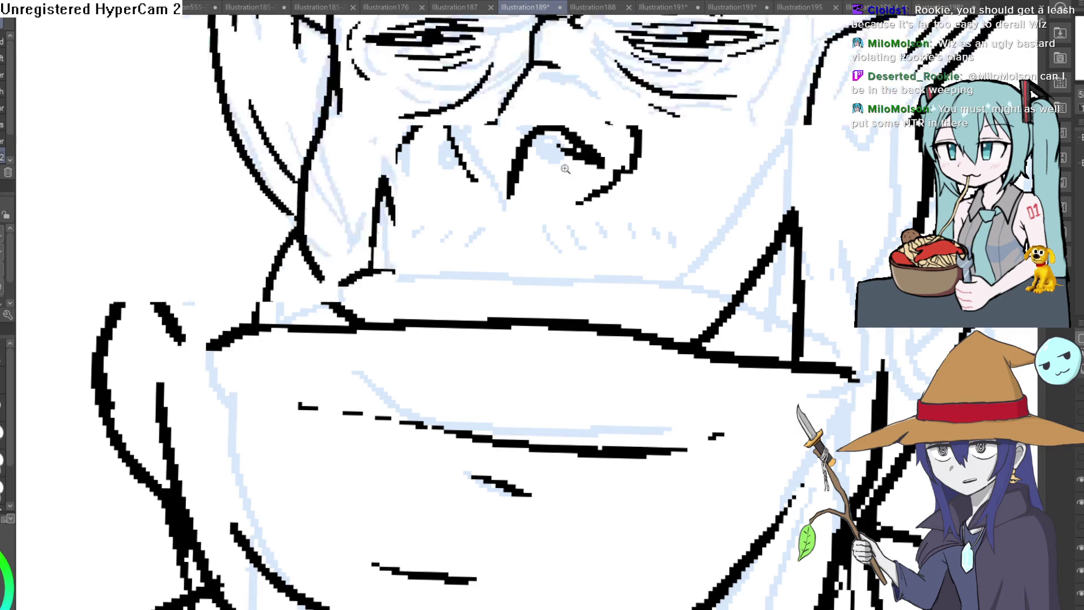
pyautogui.moveTo(550, 173); pyautogui.dragTo(638, 79)
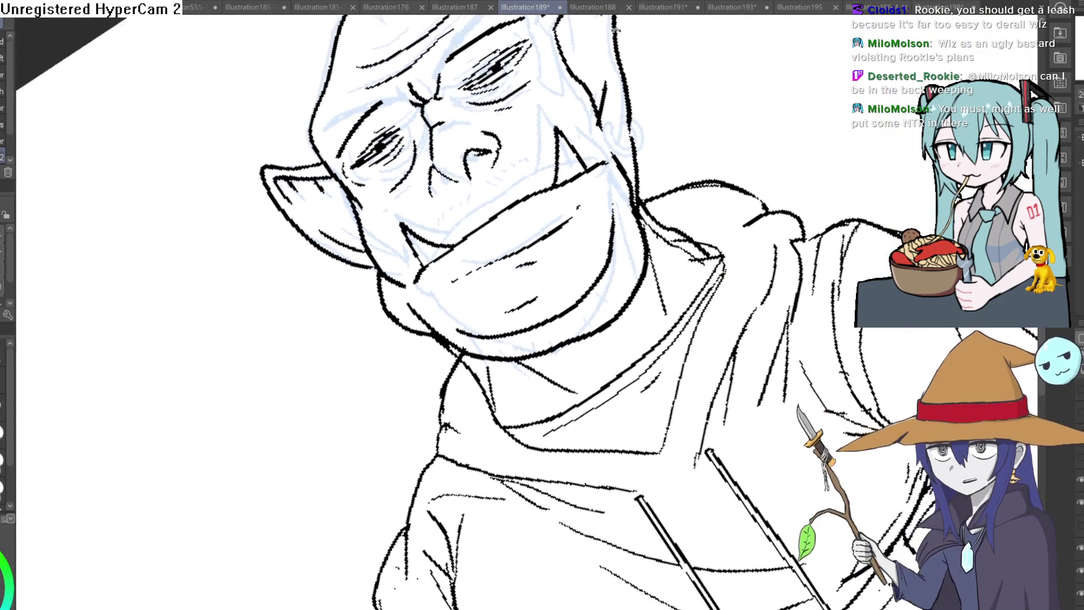
pyautogui.scroll(-3, 643, 85)
pyautogui.moveTo(610, 129)
pyautogui.mouseDown()
pyautogui.moveTo(732, 246)
pyautogui.moveTo(768, 189)
pyautogui.mouseUp()
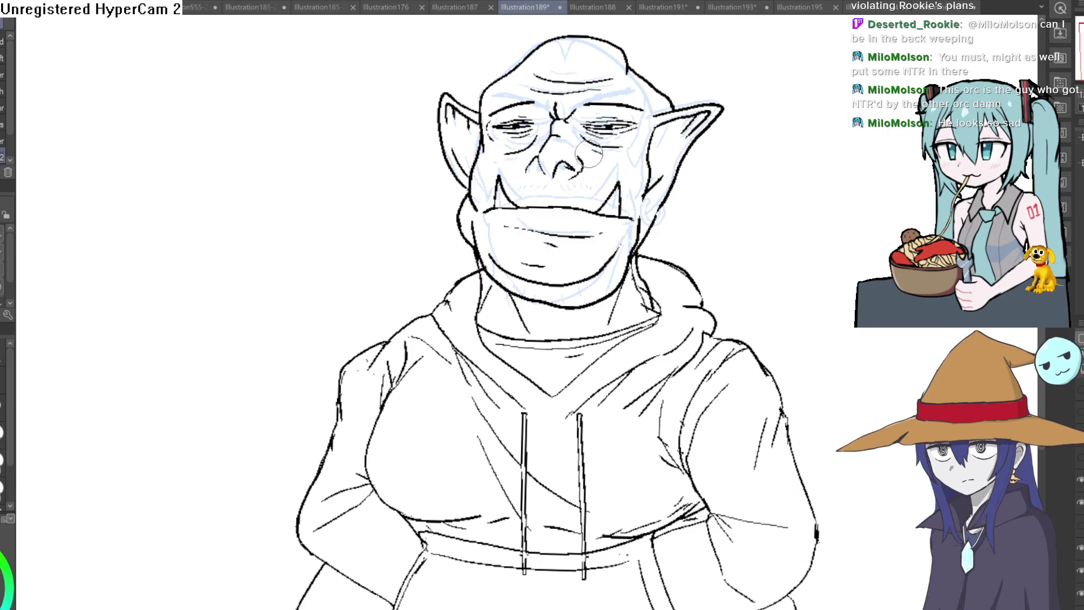
pyautogui.scroll(5, 535, 163)
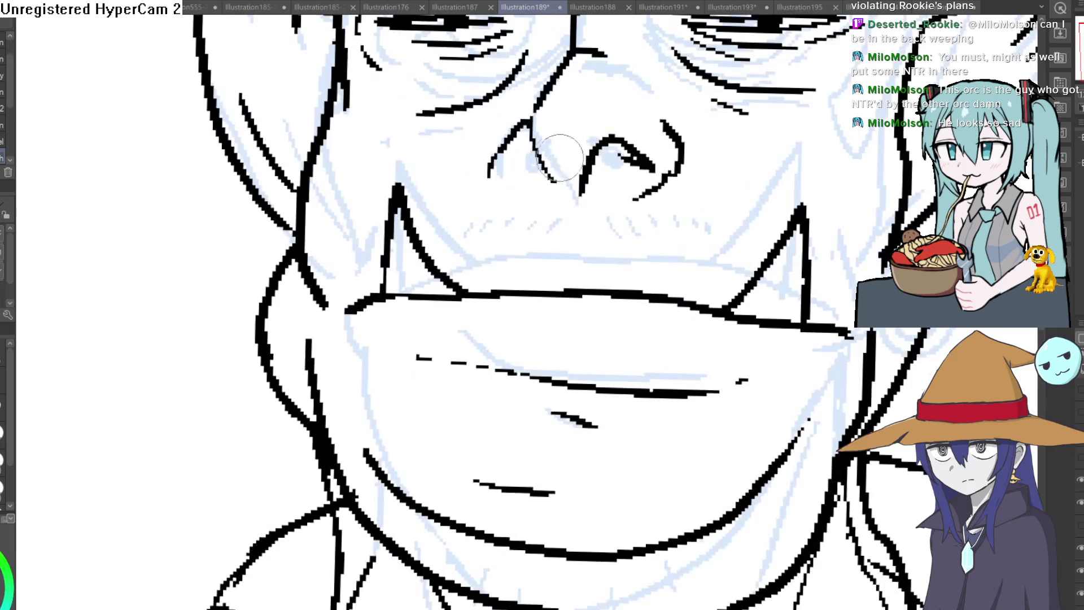
pyautogui.hotkey('ctrl', 'z')
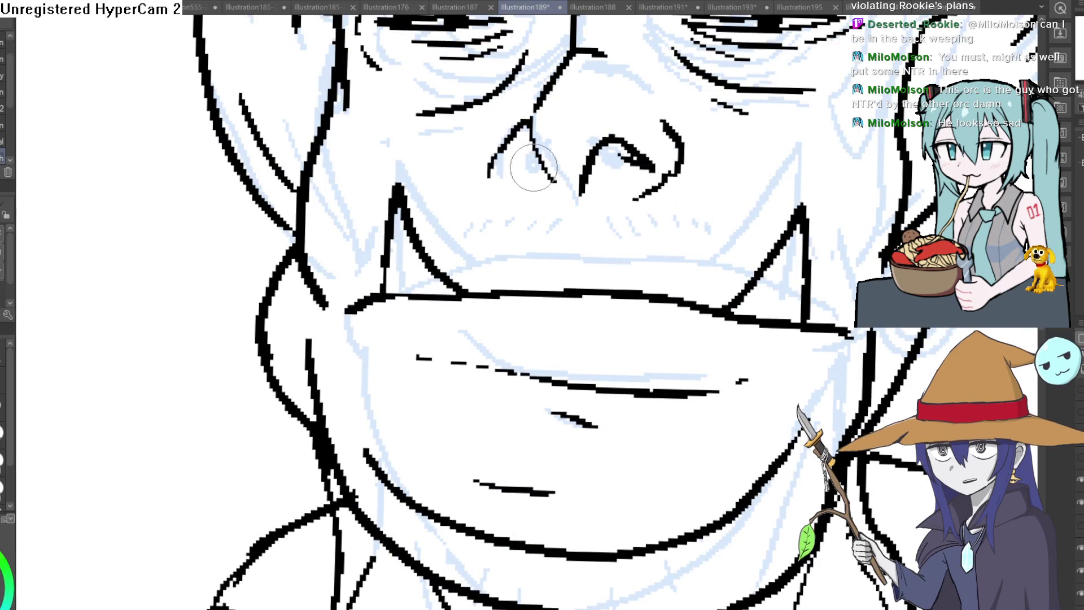
pyautogui.moveTo(511, 152); pyautogui.dragTo(530, 189)
pyautogui.moveTo(537, 144)
pyautogui.mouseDown()
pyautogui.moveTo(556, 182)
pyautogui.moveTo(621, 148)
pyautogui.moveTo(603, 145)
pyautogui.moveTo(605, 158)
pyautogui.moveTo(635, 154)
pyautogui.moveTo(649, 165)
pyautogui.moveTo(528, 186)
pyautogui.moveTo(515, 168)
pyautogui.mouseUp()
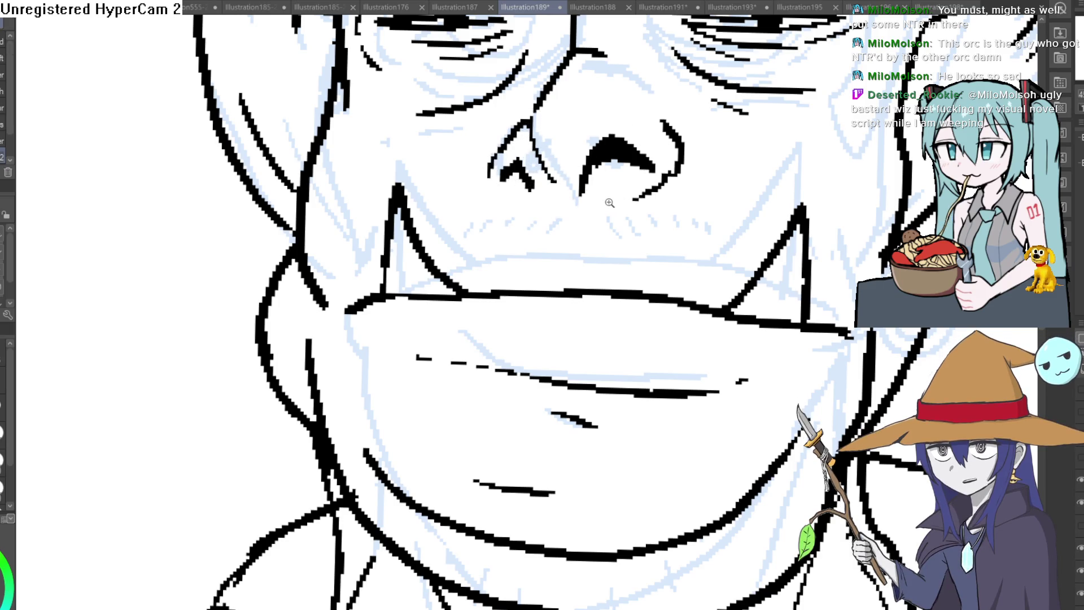
# - Try a thick line along the nose's left edge, then undo it
pyautogui.moveTo(587, 193); pyautogui.dragTo(496, 215)
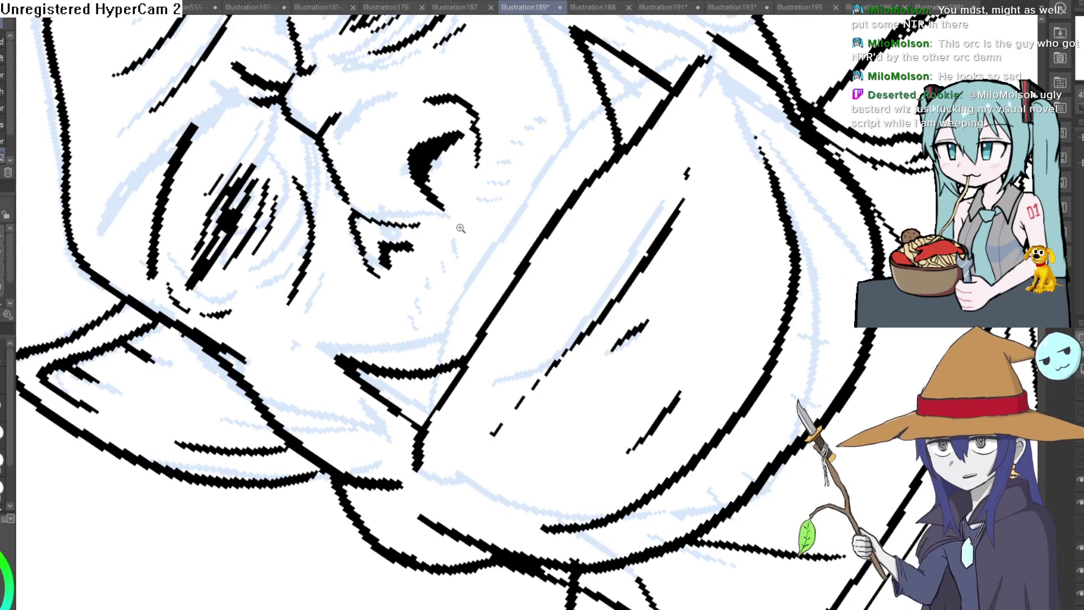
pyautogui.hotkey('ctrl', '@')
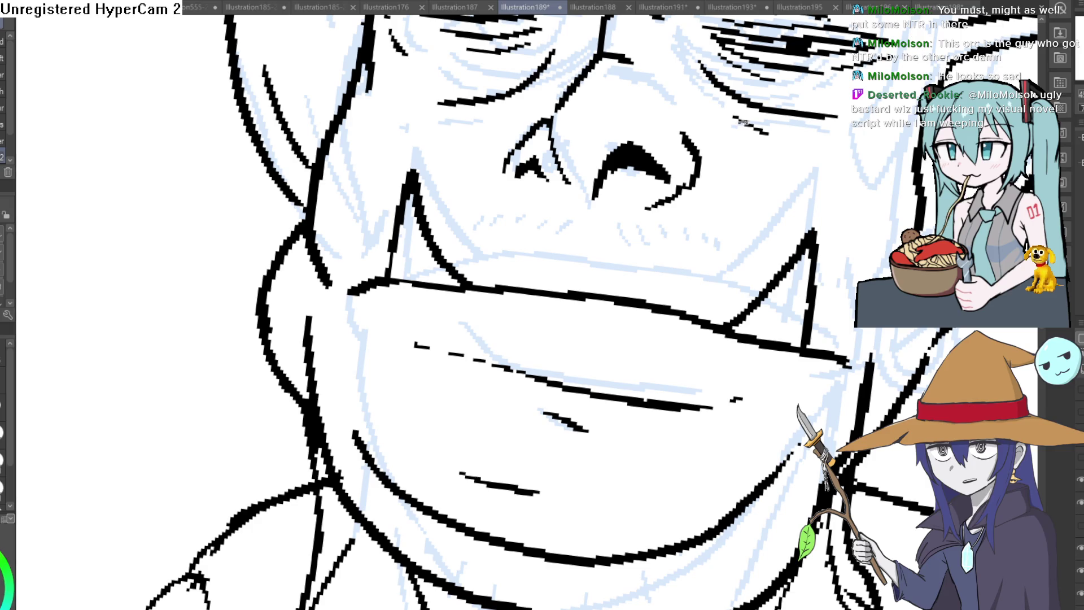
pyautogui.scroll(-2, 734, 141)
pyautogui.moveTo(763, 145); pyautogui.dragTo(571, 191)
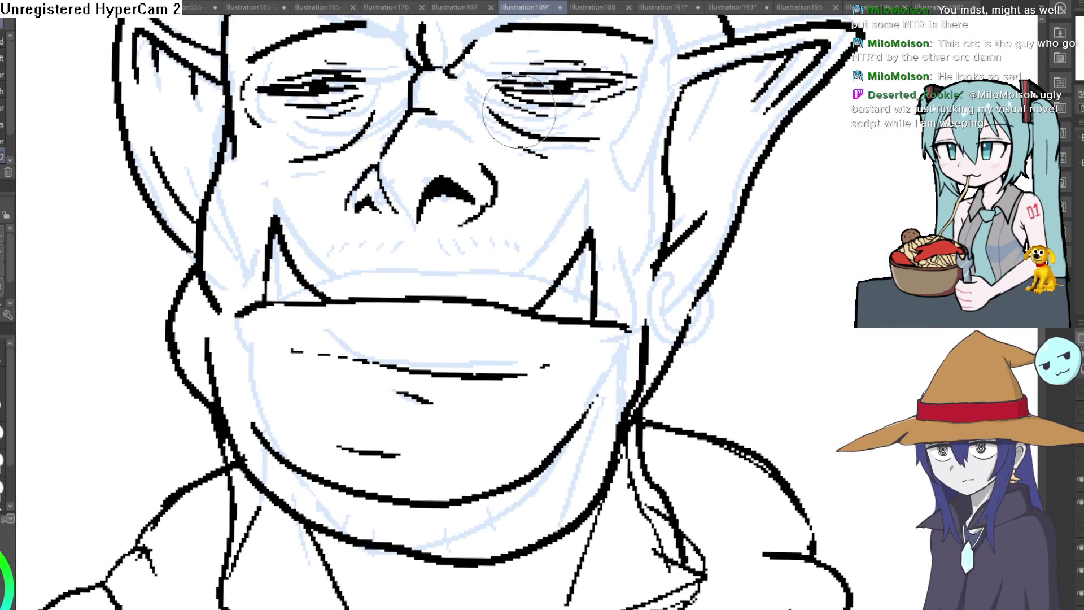
pyautogui.click(418, 183)
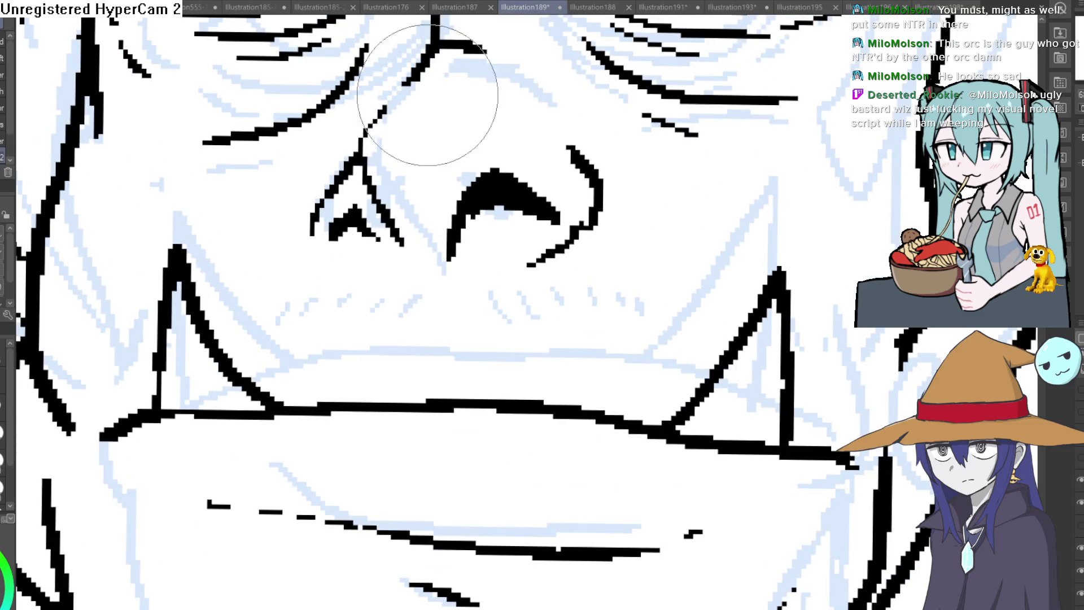
pyautogui.moveTo(416, 83); pyautogui.dragTo(326, 194)
pyautogui.hotkey('ctrl', 'z')
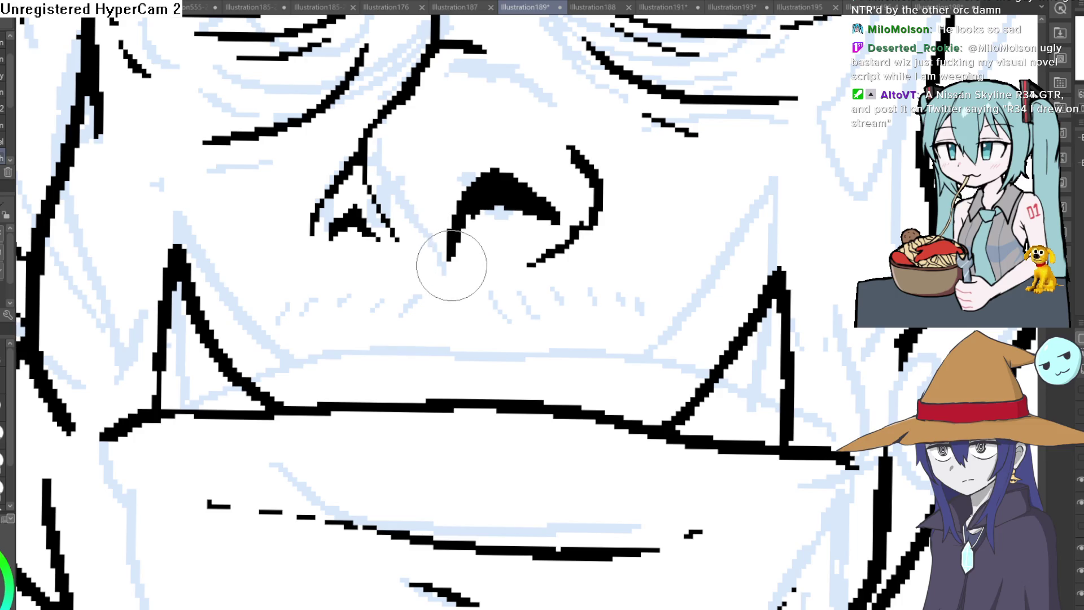
# - Draw a curved stroke from below the nose toward the mouth and tilt the view to check it
pyautogui.moveTo(406, 248)
pyautogui.mouseDown()
pyautogui.moveTo(428, 296)
pyautogui.moveTo(394, 299)
pyautogui.mouseUp()
pyautogui.scroll(-6, 395, 300)
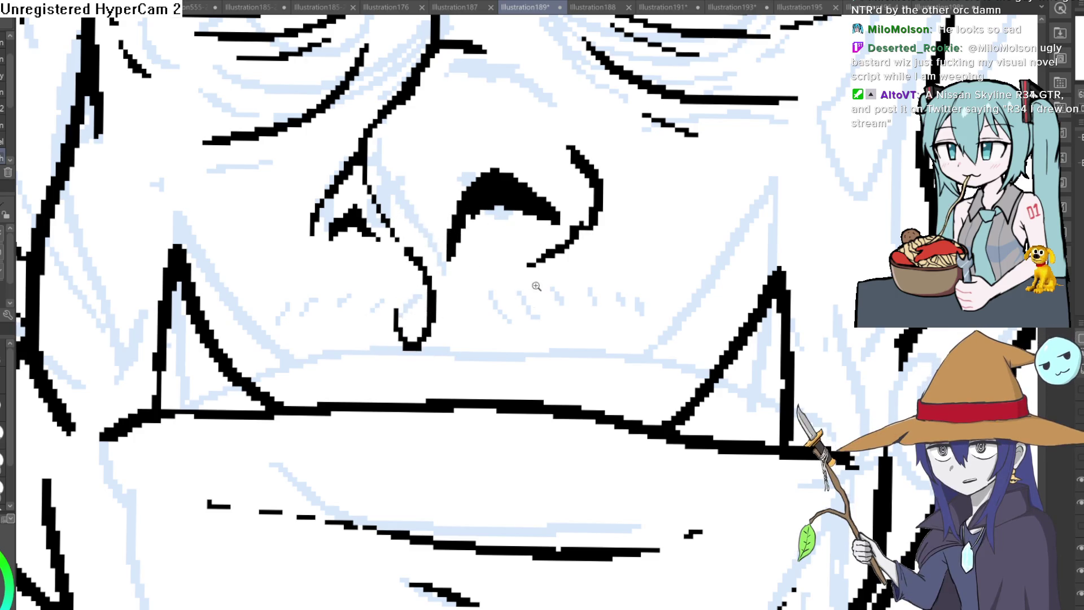
pyautogui.moveTo(565, 338)
pyautogui.mouseDown()
pyautogui.moveTo(649, 214)
pyautogui.moveTo(677, 259)
pyautogui.moveTo(682, 235)
pyautogui.mouseUp()
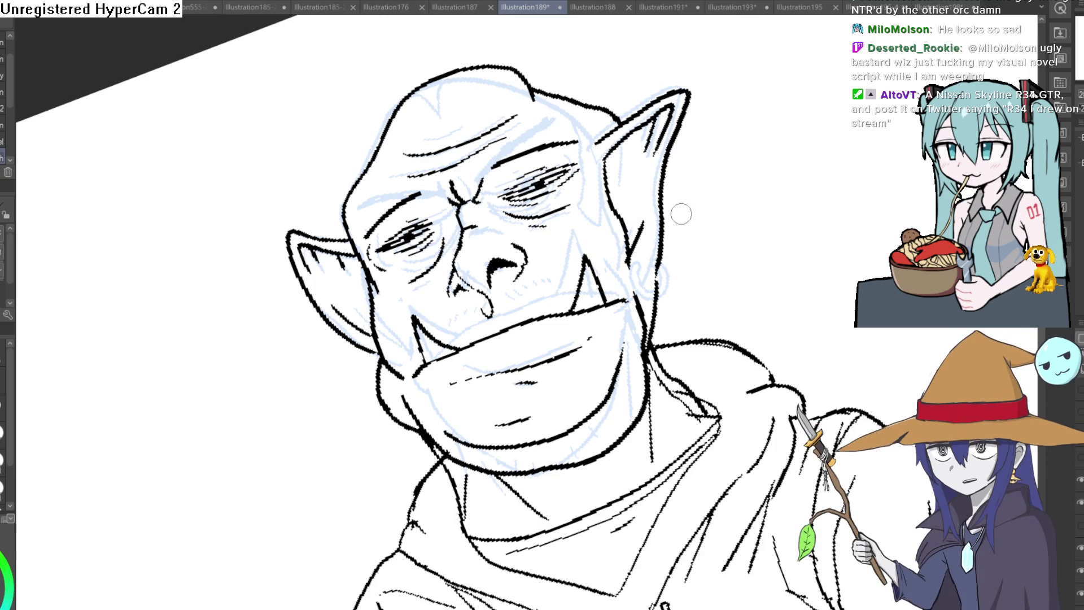
# - Redraw the right side of the neck outline as a thicker black line
pyautogui.moveTo(800, 198); pyautogui.dragTo(798, 351)
pyautogui.scroll(-5, 709, 211)
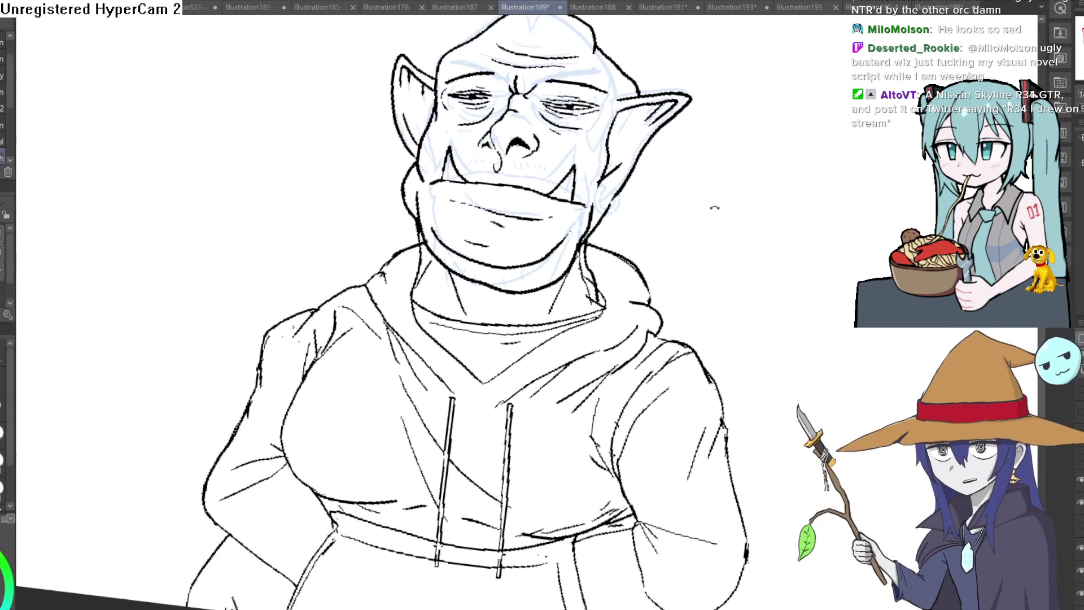
pyautogui.scroll(3, 658, 184)
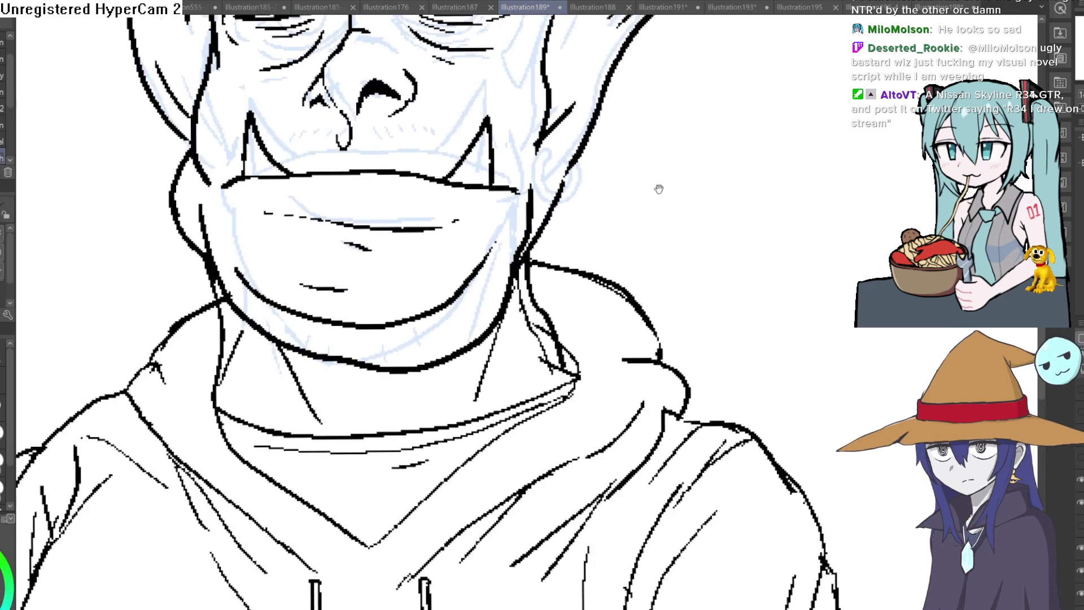
pyautogui.moveTo(515, 244); pyautogui.dragTo(549, 319)
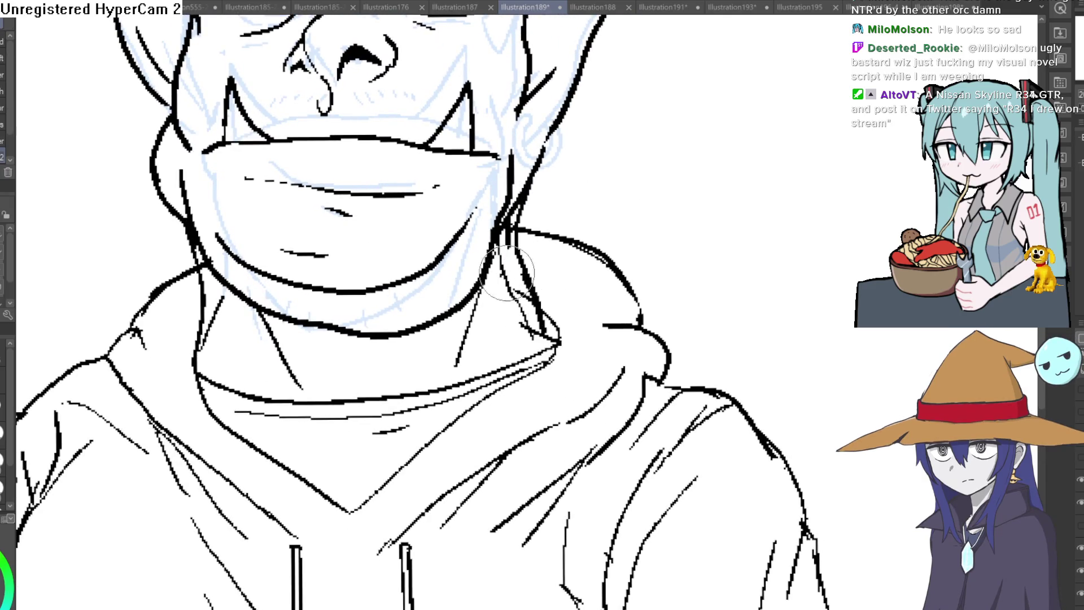
pyautogui.scroll(-6, 542, 209)
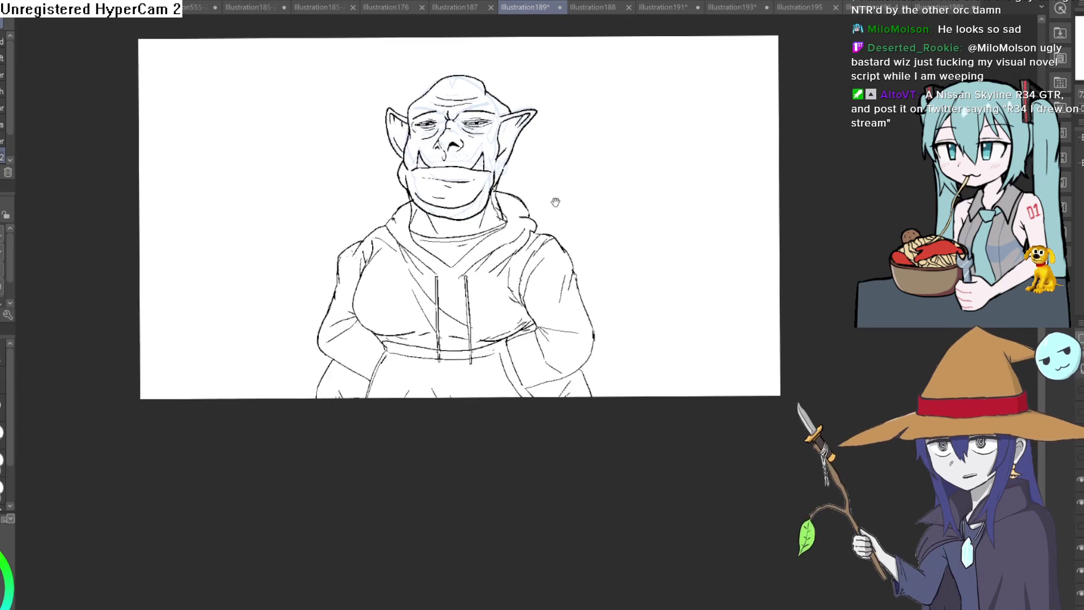
pyautogui.moveTo(645, 219)
pyautogui.mouseDown()
pyautogui.moveTo(628, 241)
pyautogui.moveTo(608, 220)
pyautogui.moveTo(525, 266)
pyautogui.mouseUp()
pyautogui.scroll(6, 621, 242)
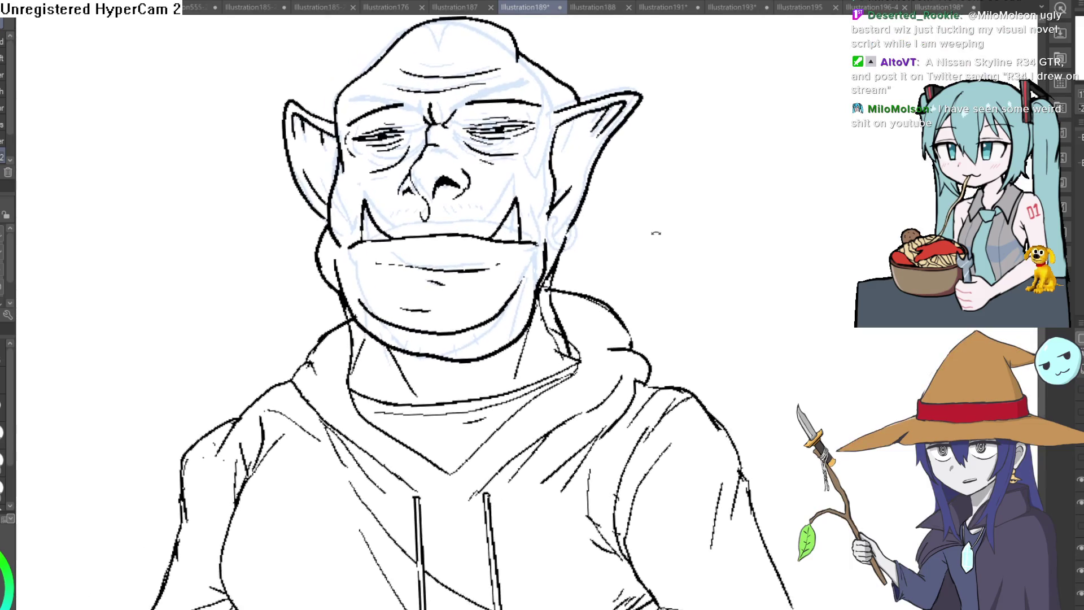
pyautogui.scroll(-1, 649, 249)
pyautogui.scroll(5, 465, 201)
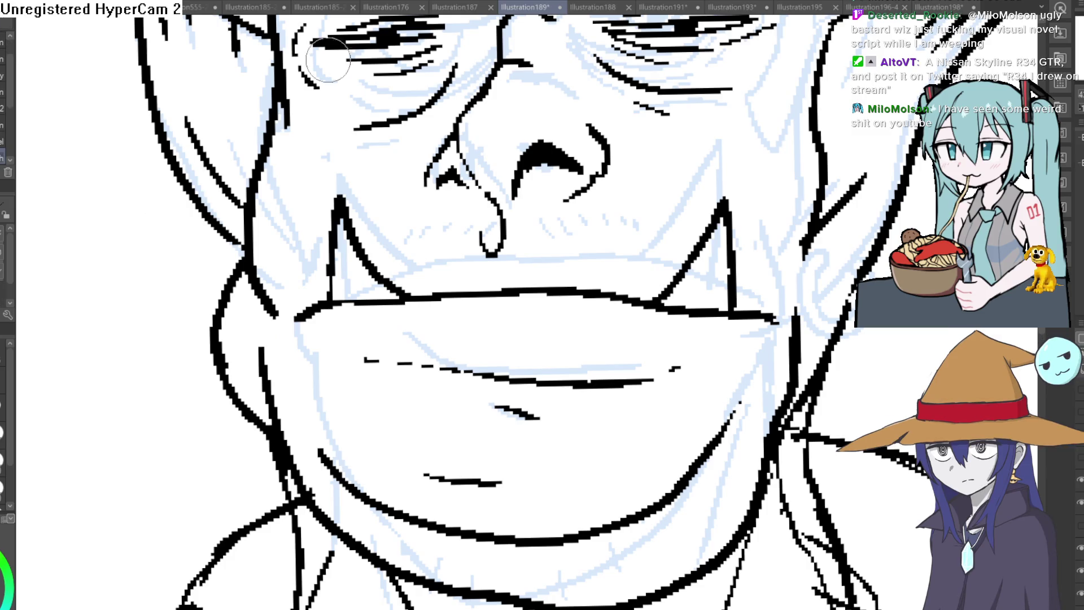
# - Extend both nostril curves, add a line toward the right cheek, and hatch stubble marks under the nose
pyautogui.moveTo(432, 165); pyautogui.dragTo(436, 205)
pyautogui.moveTo(607, 157); pyautogui.dragTo(662, 195)
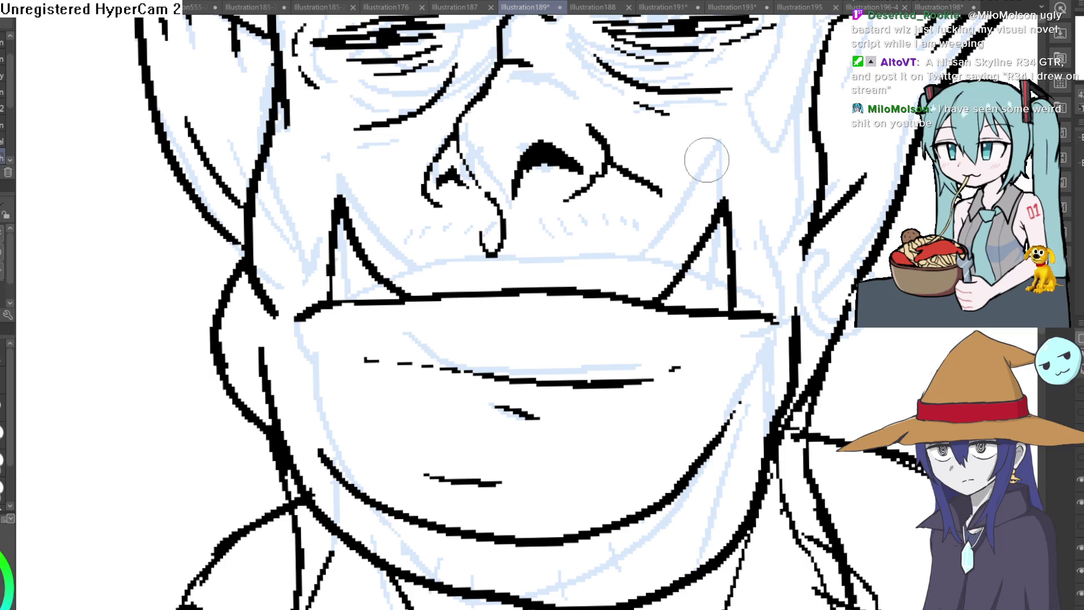
pyautogui.moveTo(430, 166)
pyautogui.mouseDown()
pyautogui.moveTo(403, 200)
pyautogui.moveTo(399, 242)
pyautogui.mouseUp()
pyautogui.moveTo(434, 226)
pyautogui.mouseDown()
pyautogui.moveTo(429, 238)
pyautogui.moveTo(516, 236)
pyautogui.mouseUp()
pyautogui.moveTo(531, 224); pyautogui.dragTo(565, 243)
pyautogui.moveTo(577, 226); pyautogui.dragTo(576, 244)
pyautogui.moveTo(588, 226)
pyautogui.mouseDown()
pyautogui.moveTo(587, 243)
pyautogui.moveTo(601, 244)
pyautogui.mouseUp()
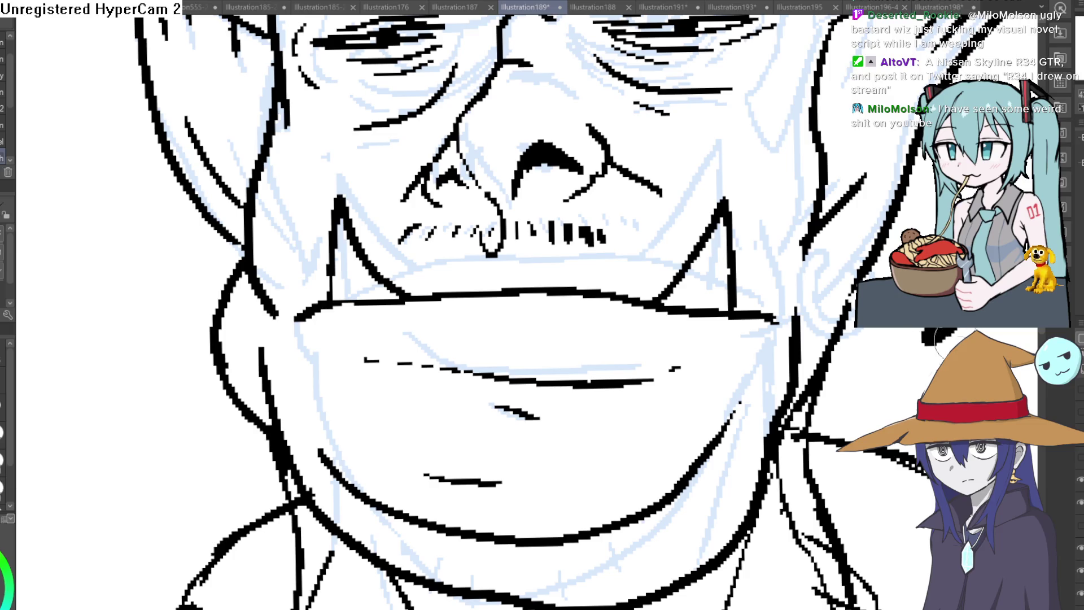
pyautogui.scroll(-5, 904, 294)
# - Undo the old upper-lip stroke and ink new lines on the cheek, jaw and near the right tusk
pyautogui.moveTo(866, 234); pyautogui.dragTo(793, 202)
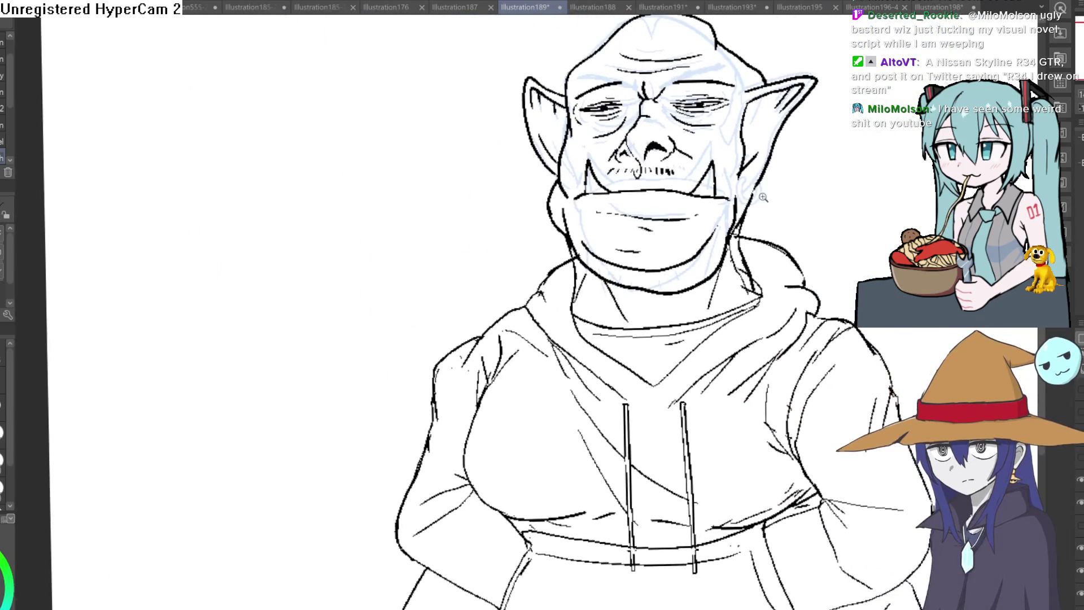
pyautogui.scroll(3, 596, 161)
pyautogui.scroll(2, 596, 161)
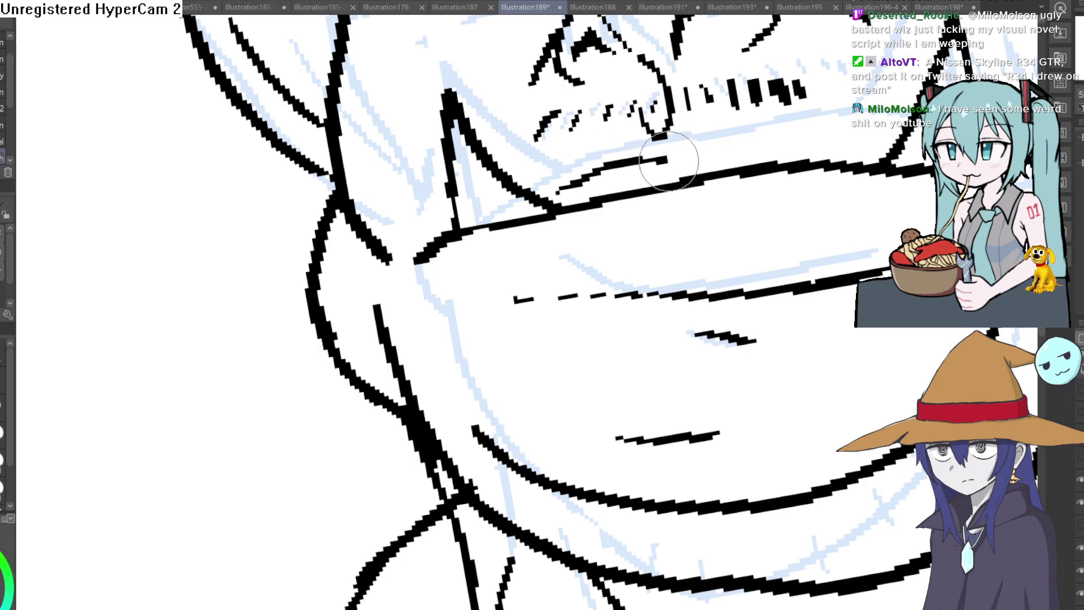
pyautogui.scroll(-2, 924, 219)
pyautogui.moveTo(924, 218)
pyautogui.mouseDown()
pyautogui.moveTo(658, 222)
pyautogui.moveTo(516, 195)
pyautogui.moveTo(463, 209)
pyautogui.mouseUp()
pyautogui.hotkey('ctrl', 'z')
pyautogui.moveTo(391, 271); pyautogui.dragTo(373, 212)
pyautogui.moveTo(697, 214)
pyautogui.mouseDown()
pyautogui.moveTo(672, 231)
pyautogui.moveTo(691, 152)
pyautogui.moveTo(690, 174)
pyautogui.mouseUp()
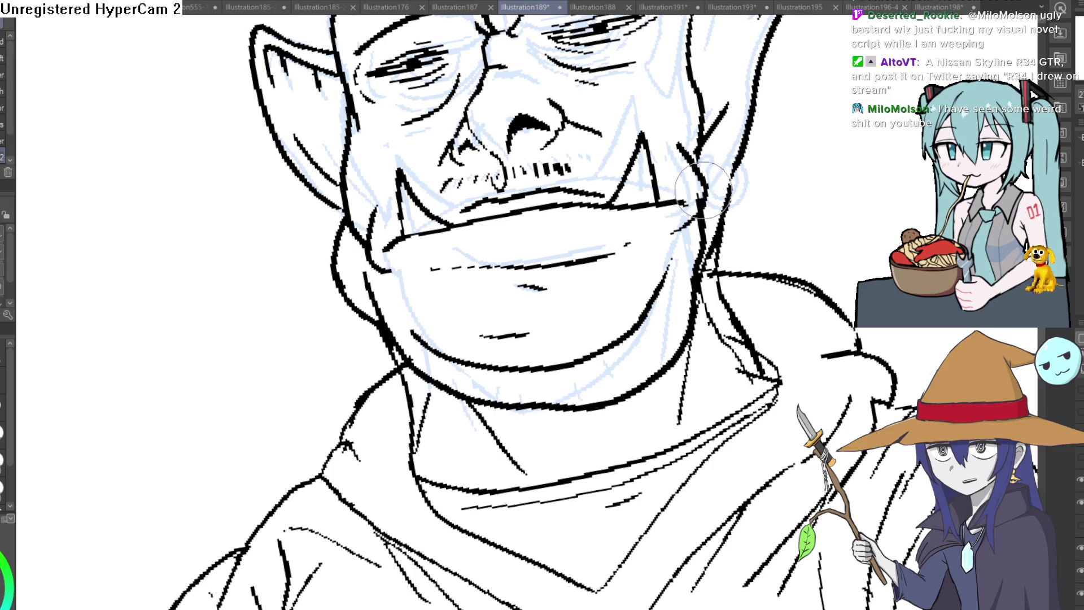
# - Erase stray ink along the cheek edge and ink a new doubled line along the jaw
pyautogui.scroll(-3, 770, 181)
pyautogui.moveTo(770, 181); pyautogui.dragTo(832, 237)
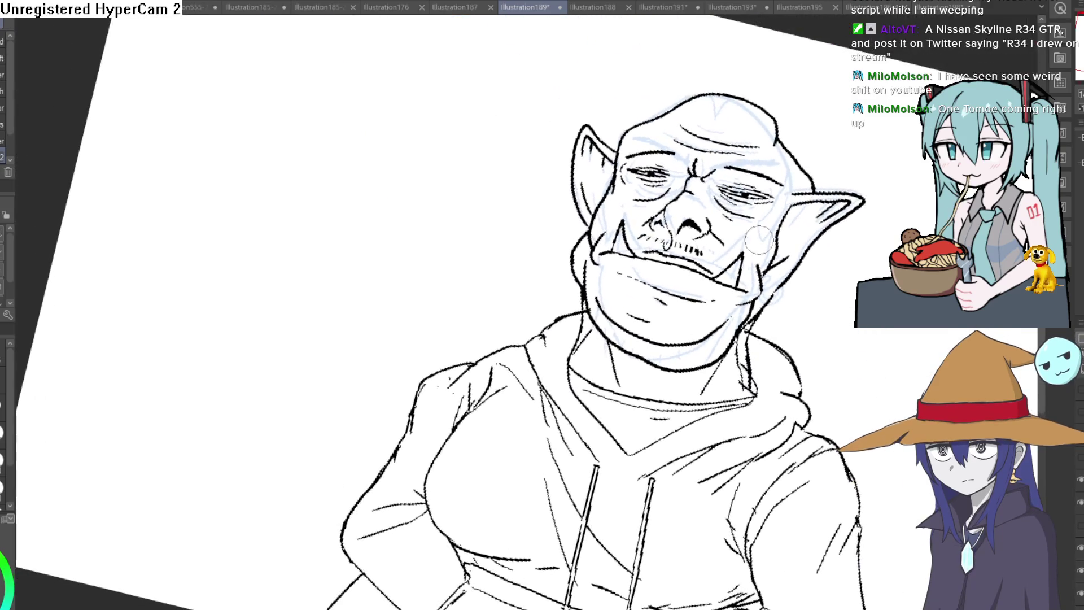
pyautogui.scroll(5, 621, 223)
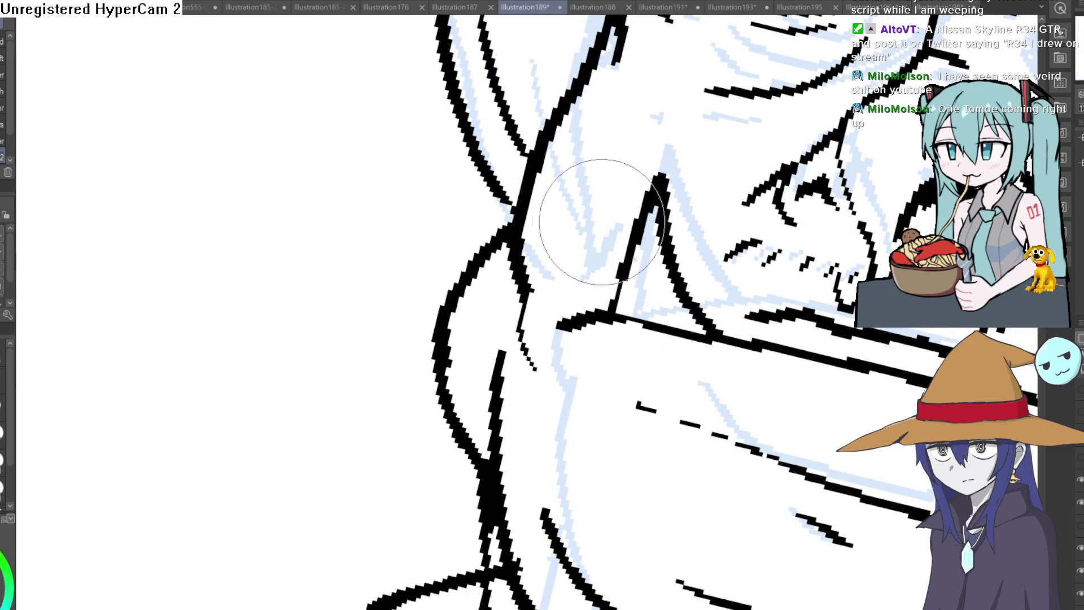
pyautogui.scroll(-5, 552, 315)
pyautogui.moveTo(711, 130)
pyautogui.mouseDown()
pyautogui.moveTo(743, 149)
pyautogui.moveTo(777, 200)
pyautogui.mouseUp()
pyautogui.scroll(5, 734, 178)
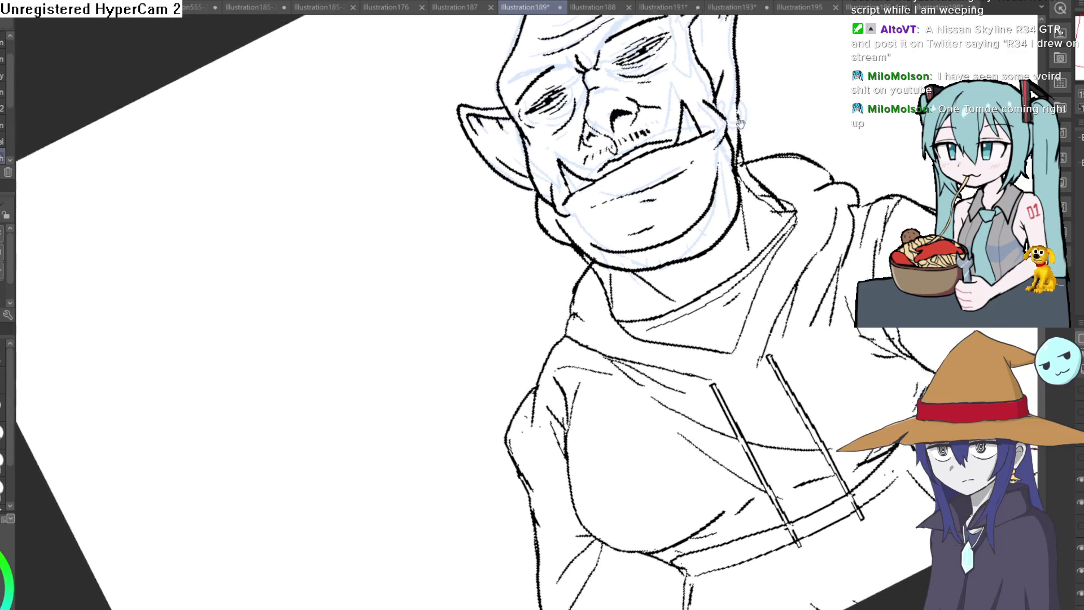
pyautogui.moveTo(738, 178); pyautogui.dragTo(508, 271)
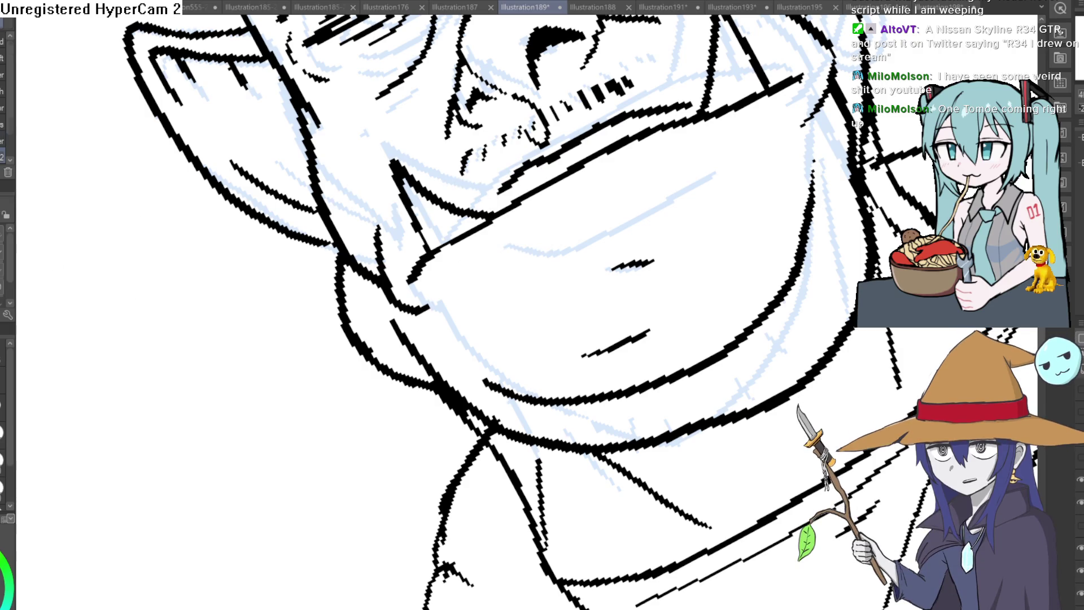
pyautogui.scroll(2, 791, 99)
pyautogui.moveTo(833, 56)
pyautogui.mouseDown()
pyautogui.moveTo(799, 96)
pyautogui.moveTo(641, 181)
pyautogui.moveTo(305, 331)
pyautogui.mouseUp()
pyautogui.moveTo(473, 311); pyautogui.dragTo(700, 203)
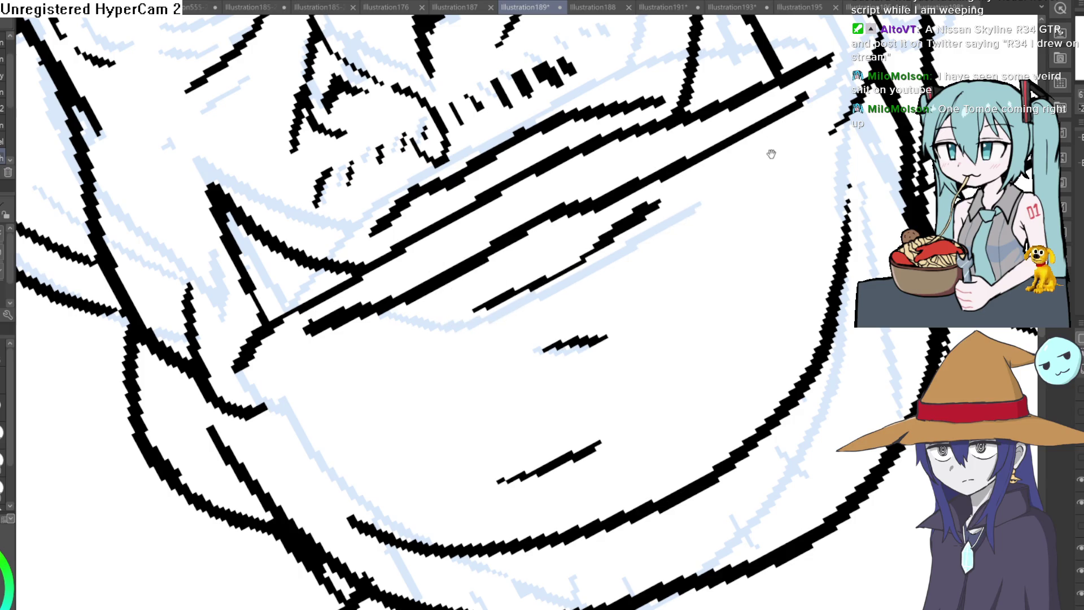
# - Erase the old ink over the orc's right and left eyes
pyautogui.scroll(-3, 771, 154)
pyautogui.scroll(3, 566, 383)
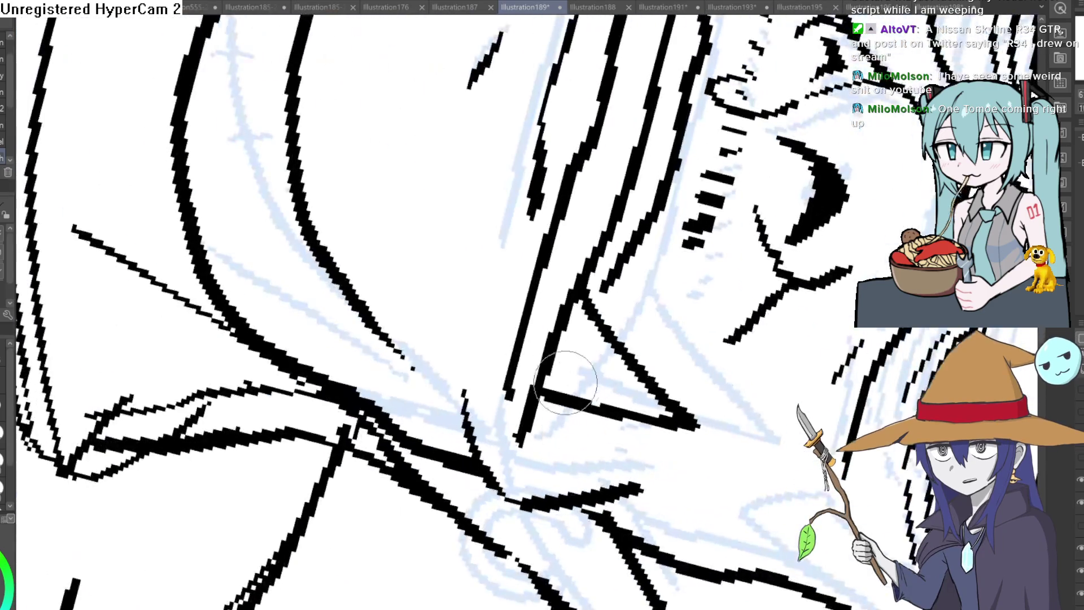
pyautogui.scroll(-5, 486, 378)
pyautogui.hotkey('ctrl', '@')
pyautogui.moveTo(456, 146)
pyautogui.mouseDown()
pyautogui.moveTo(468, 127)
pyautogui.moveTo(522, 119)
pyautogui.moveTo(496, 152)
pyautogui.moveTo(517, 160)
pyautogui.moveTo(516, 134)
pyautogui.mouseUp()
pyautogui.moveTo(395, 179)
pyautogui.mouseDown()
pyautogui.moveTo(367, 209)
pyautogui.moveTo(347, 189)
pyautogui.moveTo(364, 167)
pyautogui.moveTo(373, 188)
pyautogui.mouseUp()
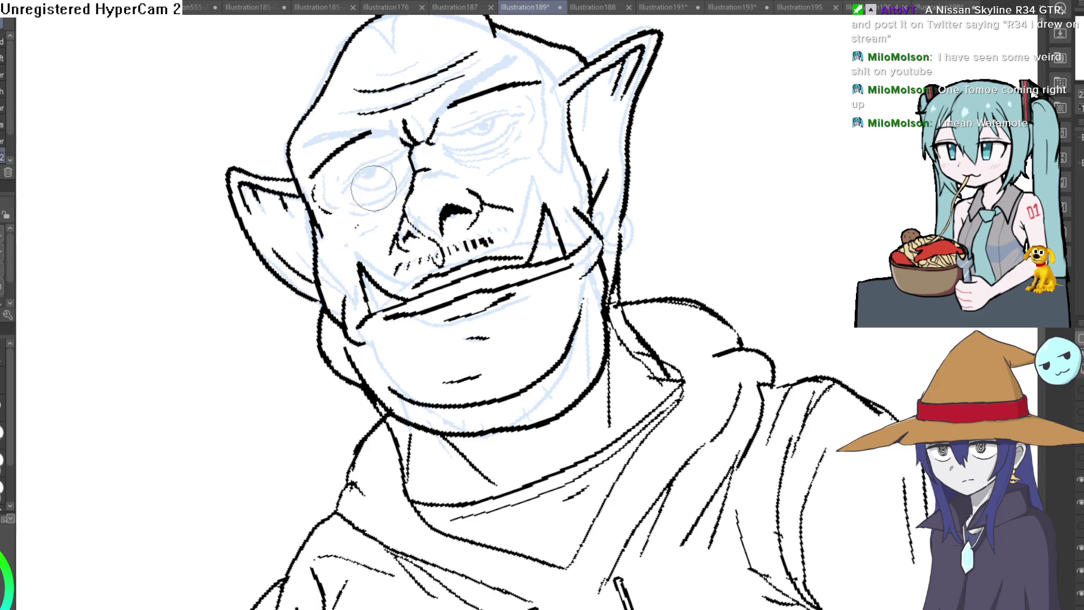
# - Zoom and rotate onto the face, trying and undoing a short brow stroke
pyautogui.hotkey('ctrl', '-')
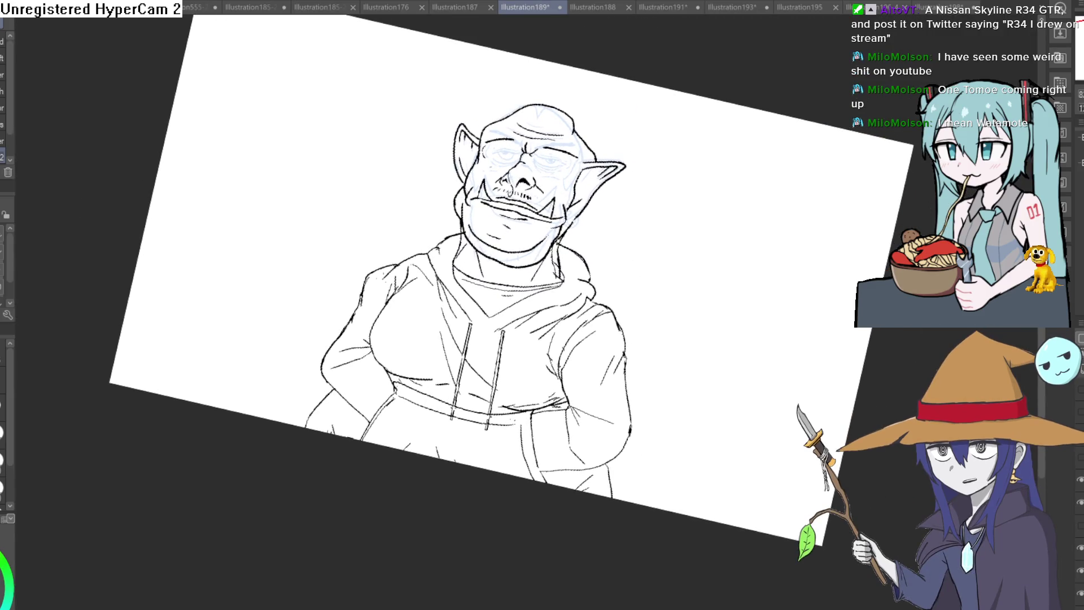
pyautogui.press('-')
pyautogui.scroll(5, 655, 293)
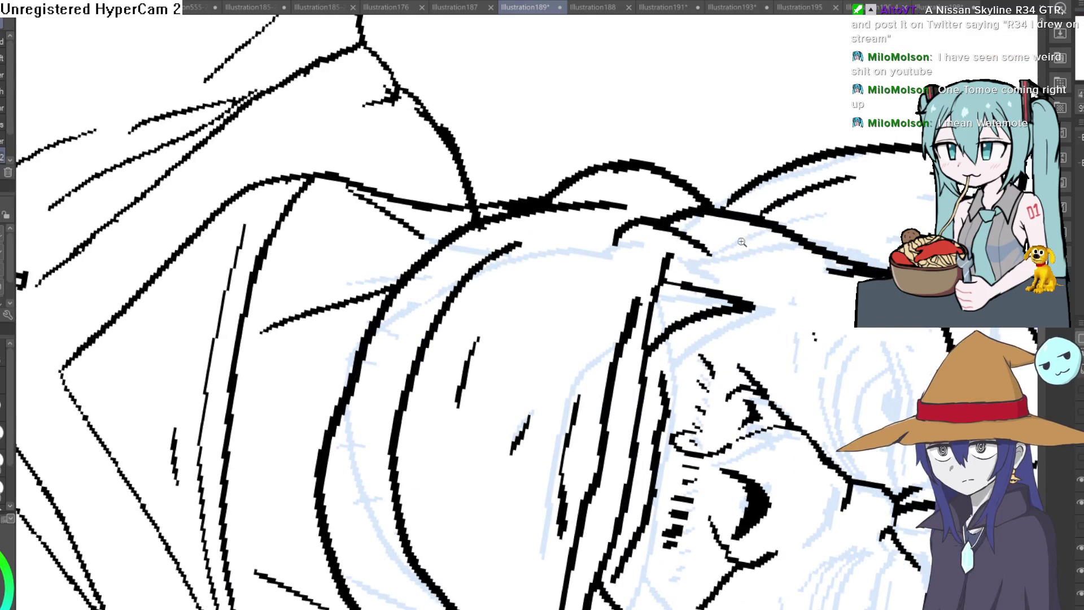
pyautogui.hotkey('ctrl', '-')
pyautogui.hotkey('ctrl', '0')
pyautogui.scroll(3, 31, 192)
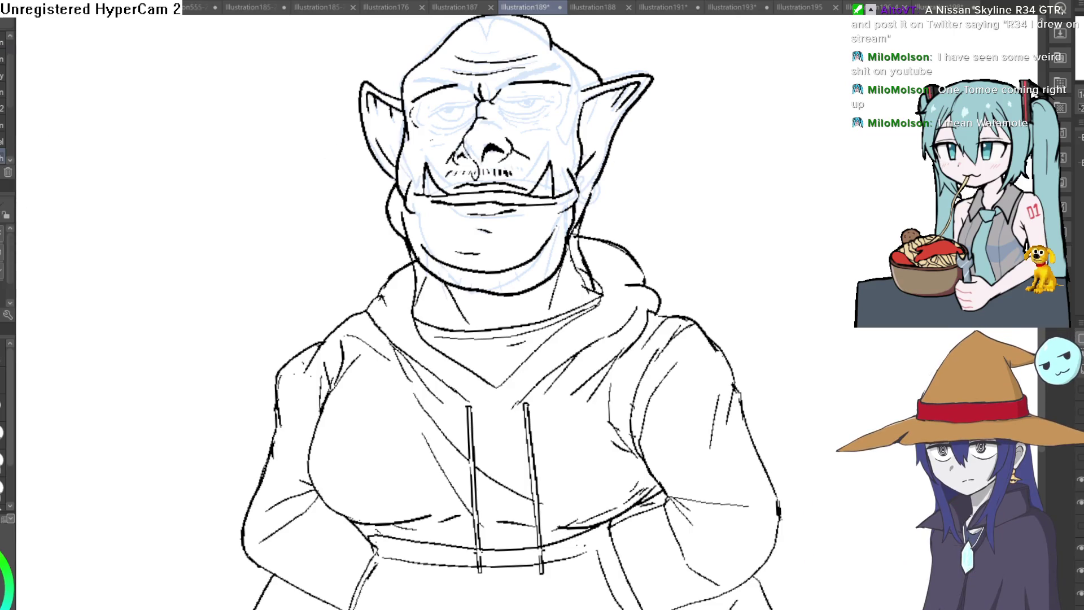
pyautogui.press('-')
pyautogui.press('-')
pyautogui.scroll(3, 387, 150)
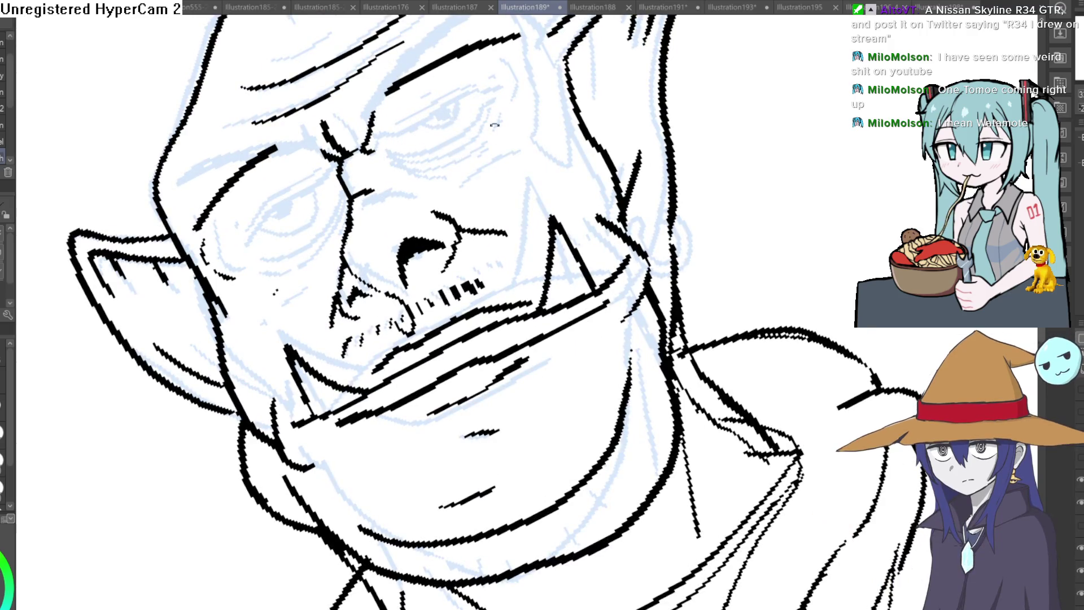
pyautogui.scroll(2, 566, 136)
pyautogui.moveTo(439, 133)
pyautogui.mouseDown()
pyautogui.moveTo(444, 106)
pyautogui.moveTo(447, 145)
pyautogui.moveTo(497, 100)
pyautogui.moveTo(550, 79)
pyautogui.moveTo(446, 152)
pyautogui.mouseUp()
pyautogui.hotkey('ctrl', 'z')
# - Ink the right eye's pupil with heavy upper and lower lid lines
pyautogui.moveTo(494, 119); pyautogui.dragTo(612, 130)
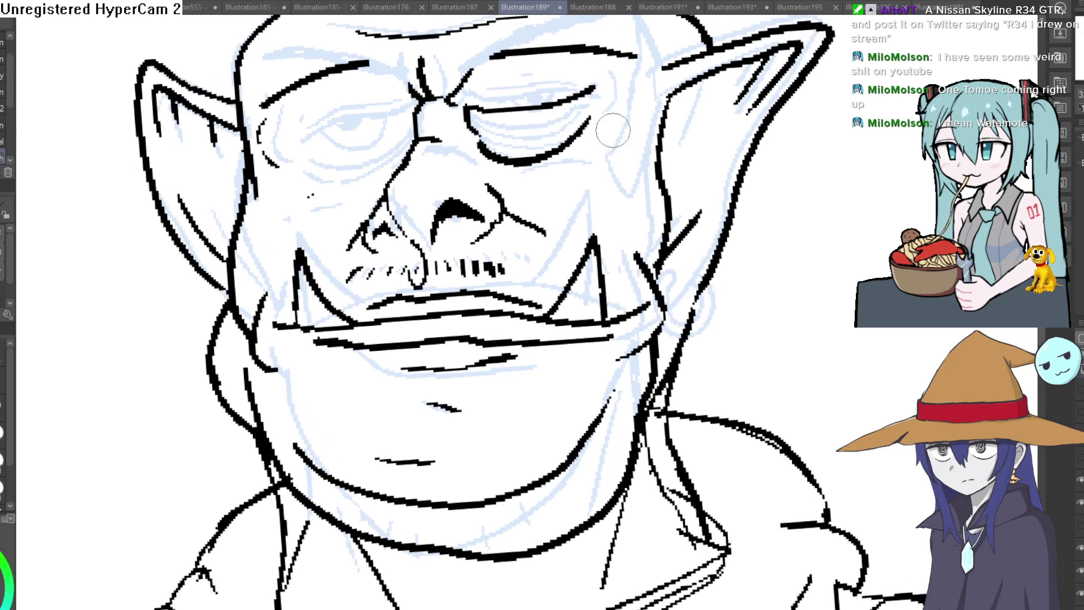
pyautogui.moveTo(537, 111); pyautogui.dragTo(550, 116)
pyautogui.moveTo(485, 161)
pyautogui.mouseDown()
pyautogui.moveTo(582, 141)
pyautogui.moveTo(573, 158)
pyautogui.mouseUp()
pyautogui.moveTo(590, 93)
pyautogui.mouseDown()
pyautogui.moveTo(607, 92)
pyautogui.moveTo(443, 102)
pyautogui.moveTo(306, 143)
pyautogui.mouseUp()
# - Ink the left eye's lids and dark pupil, and darken the right pupil
pyautogui.moveTo(416, 110)
pyautogui.mouseDown()
pyautogui.moveTo(414, 139)
pyautogui.moveTo(304, 166)
pyautogui.mouseUp()
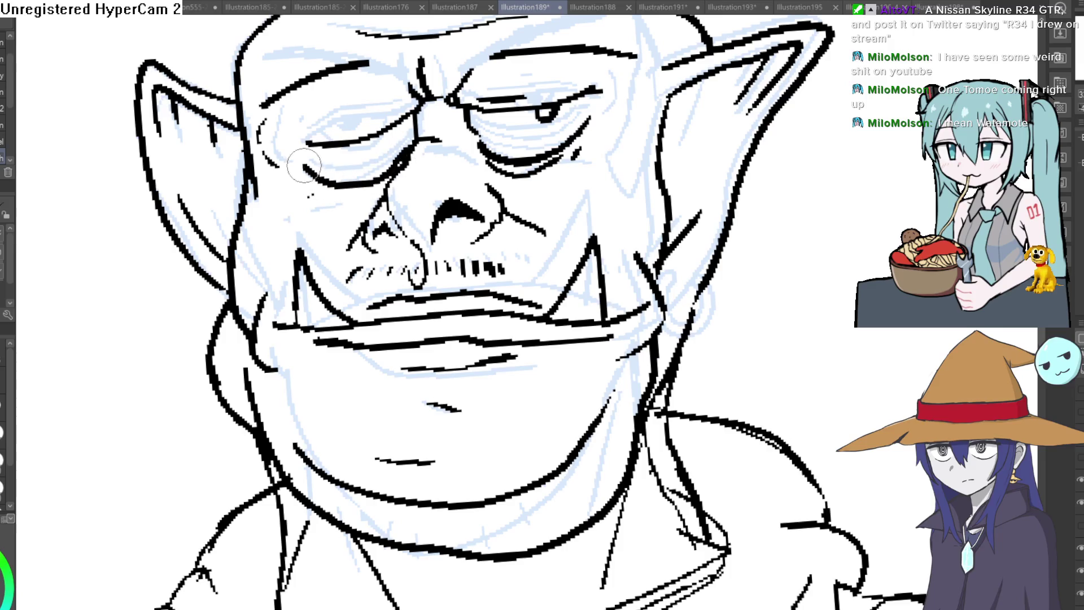
pyautogui.moveTo(384, 189); pyautogui.dragTo(345, 202)
pyautogui.moveTo(353, 144)
pyautogui.mouseDown()
pyautogui.moveTo(373, 148)
pyautogui.moveTo(362, 151)
pyautogui.mouseUp()
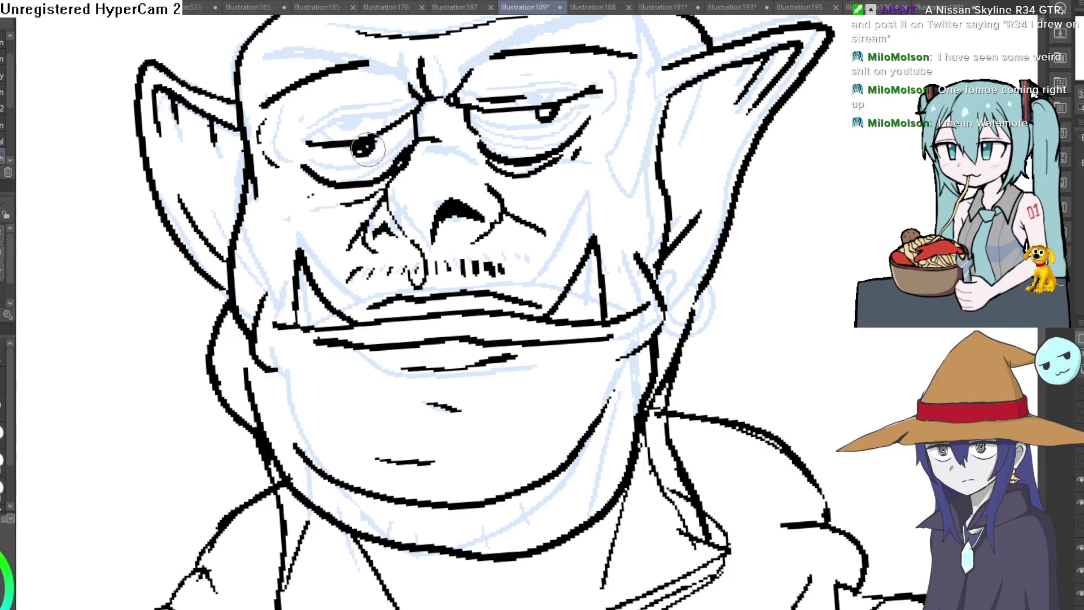
pyautogui.moveTo(552, 109); pyautogui.dragTo(549, 114)
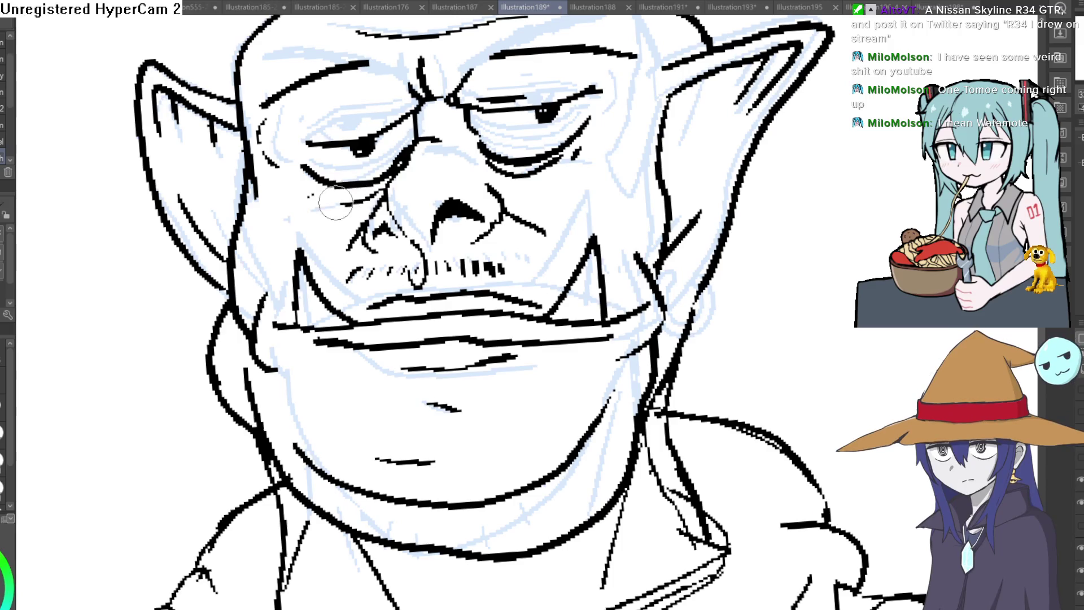
pyautogui.hotkey('ctrl', '0')
pyautogui.press('-')
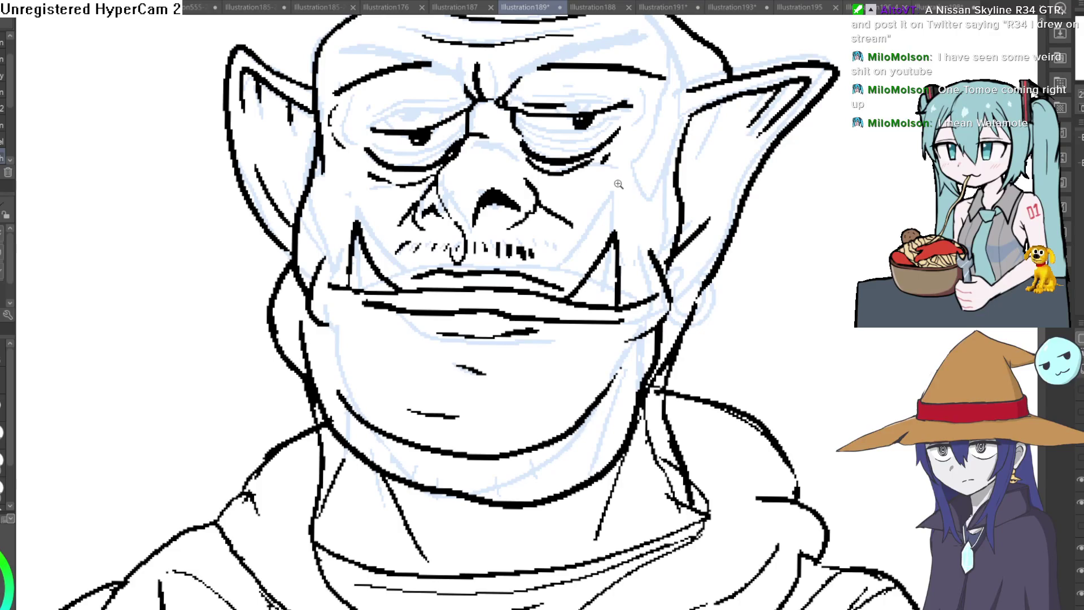
# - Thicken and extend the vertical line at the mouth corner into a sharp right tusk
pyautogui.click(608, 233)
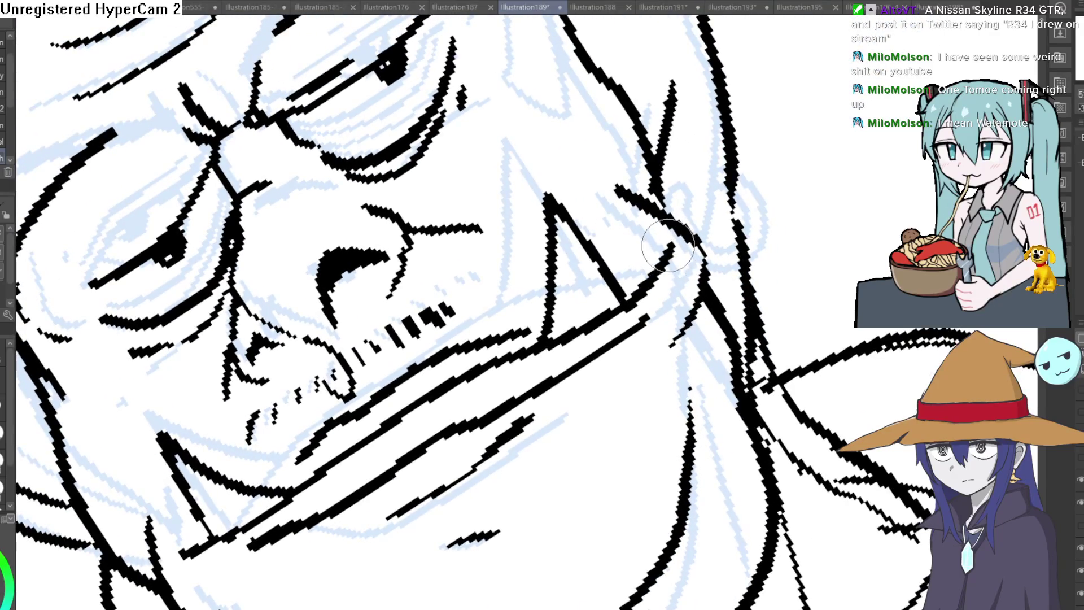
pyautogui.moveTo(662, 264)
pyautogui.mouseDown()
pyautogui.moveTo(633, 237)
pyautogui.moveTo(614, 193)
pyautogui.moveTo(463, 120)
pyautogui.mouseUp()
pyautogui.click(463, 120)
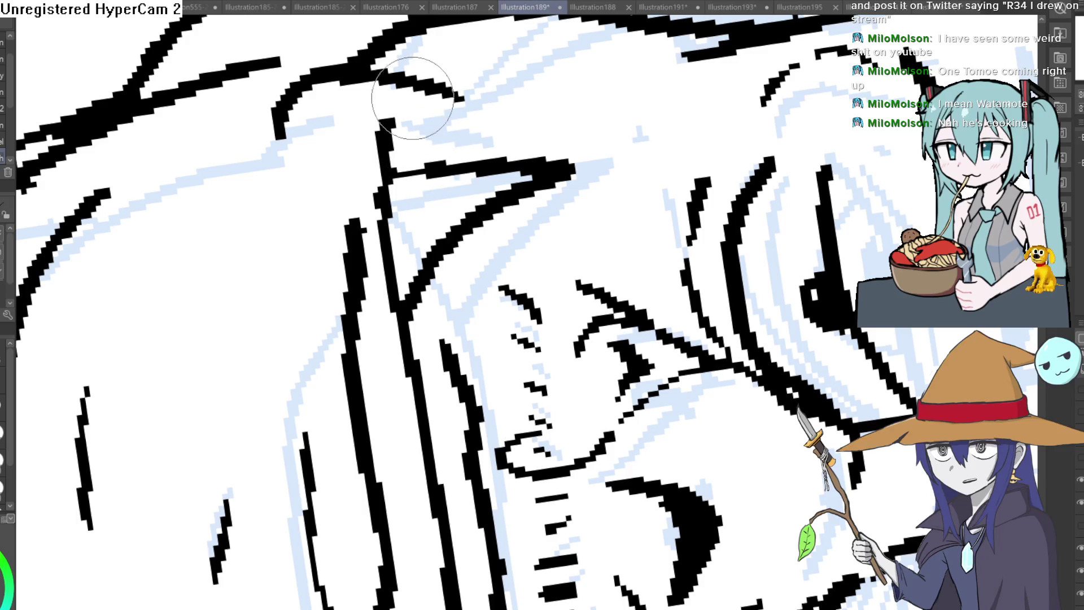
pyautogui.moveTo(394, 120)
pyautogui.mouseDown()
pyautogui.moveTo(375, 165)
pyautogui.moveTo(399, 159)
pyautogui.mouseUp()
pyautogui.hotkey('ctrl', '0')
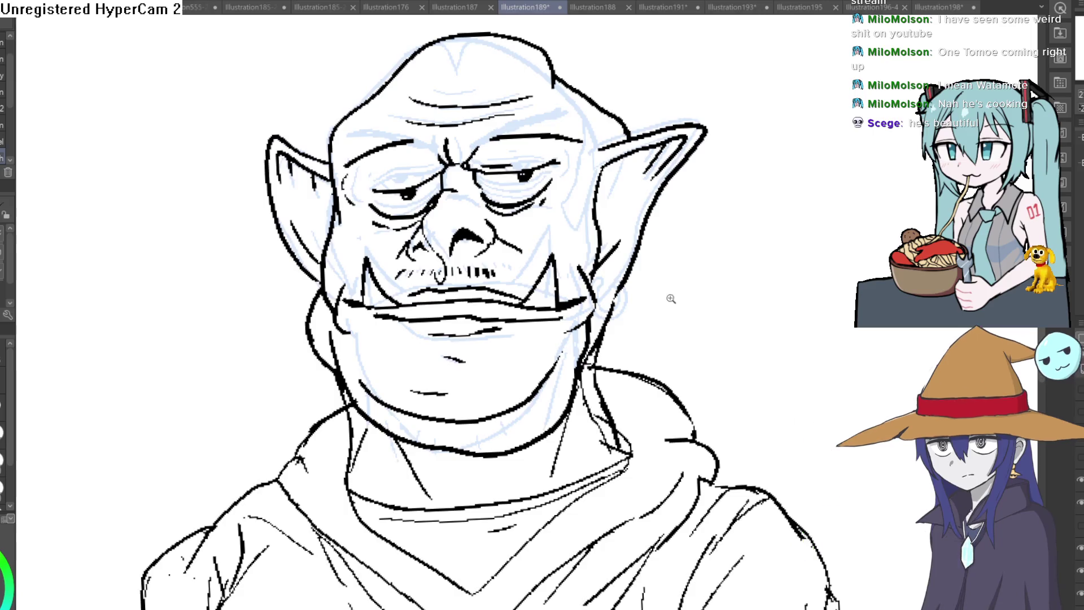
# - Zoom and pan the view so the orc sits higher to review the inking
pyautogui.scroll(-3, 670, 299)
pyautogui.scroll(3, 591, 299)
pyautogui.scroll(5, 593, 266)
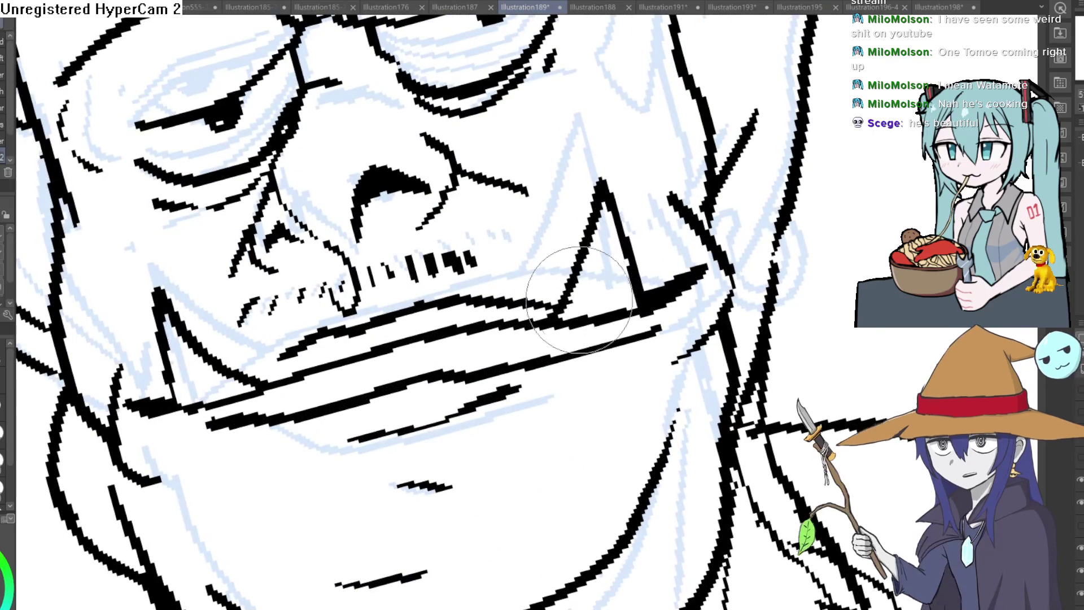
pyautogui.scroll(-3, 604, 248)
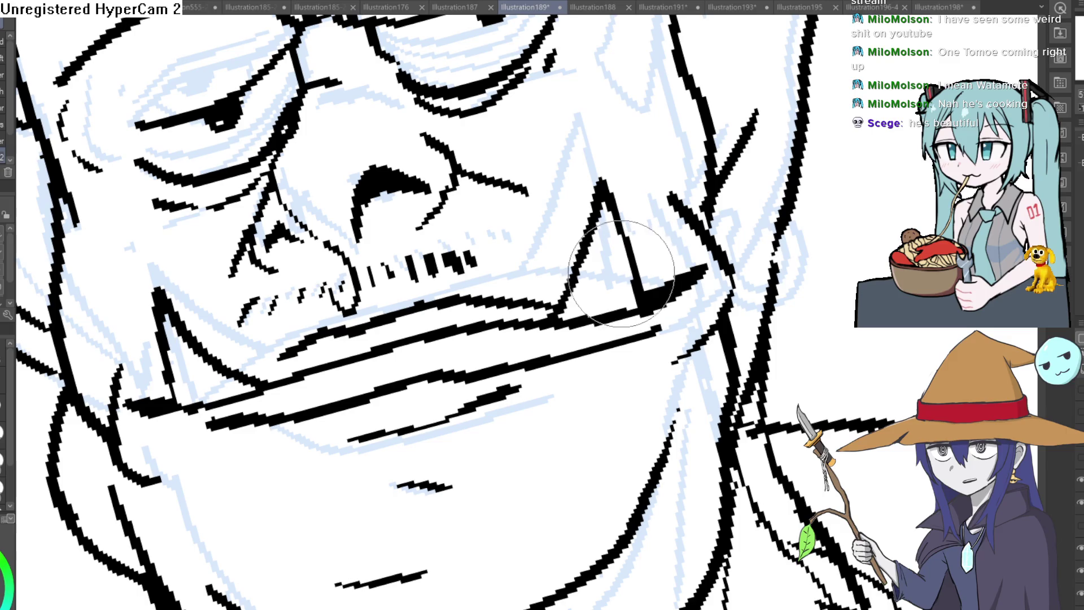
pyautogui.scroll(-3, 745, 263)
pyautogui.moveTo(745, 263); pyautogui.dragTo(709, 222)
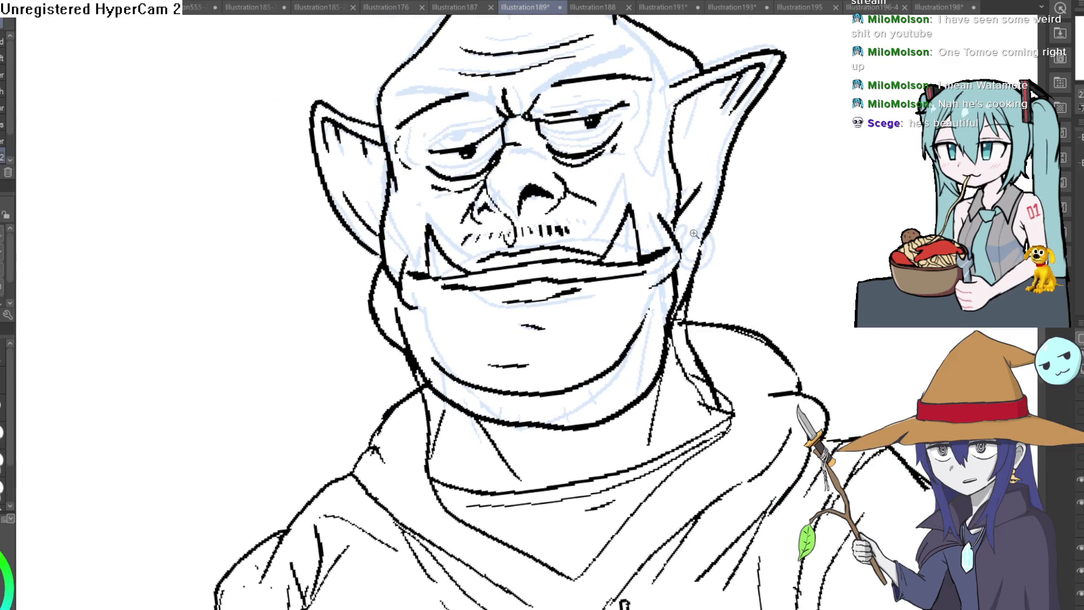
pyautogui.scroll(2, 694, 233)
pyautogui.scroll(2, 712, 209)
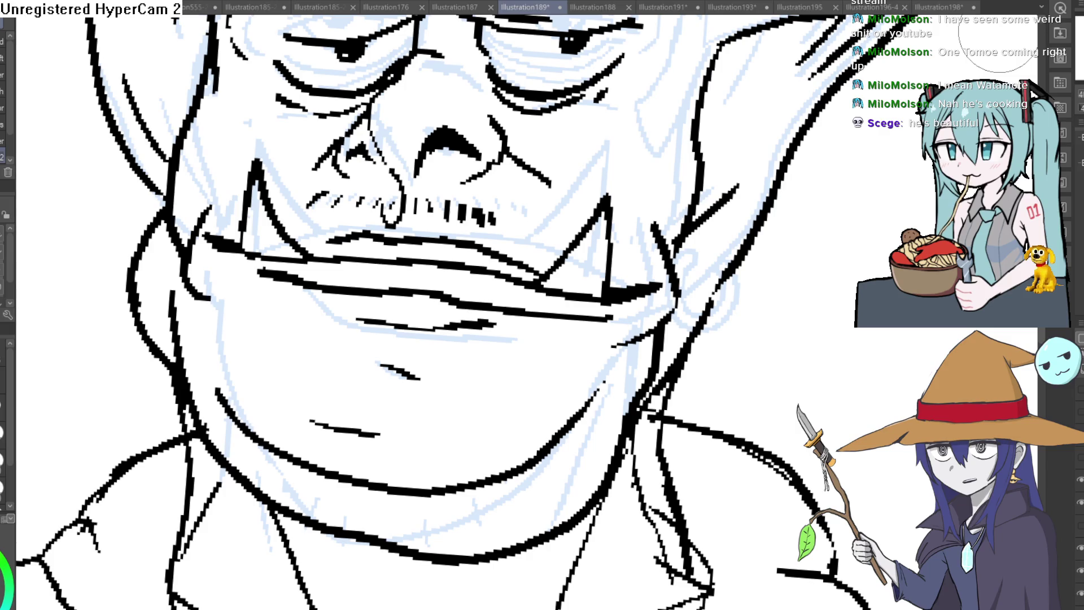
pyautogui.scroll(-2, 698, 254)
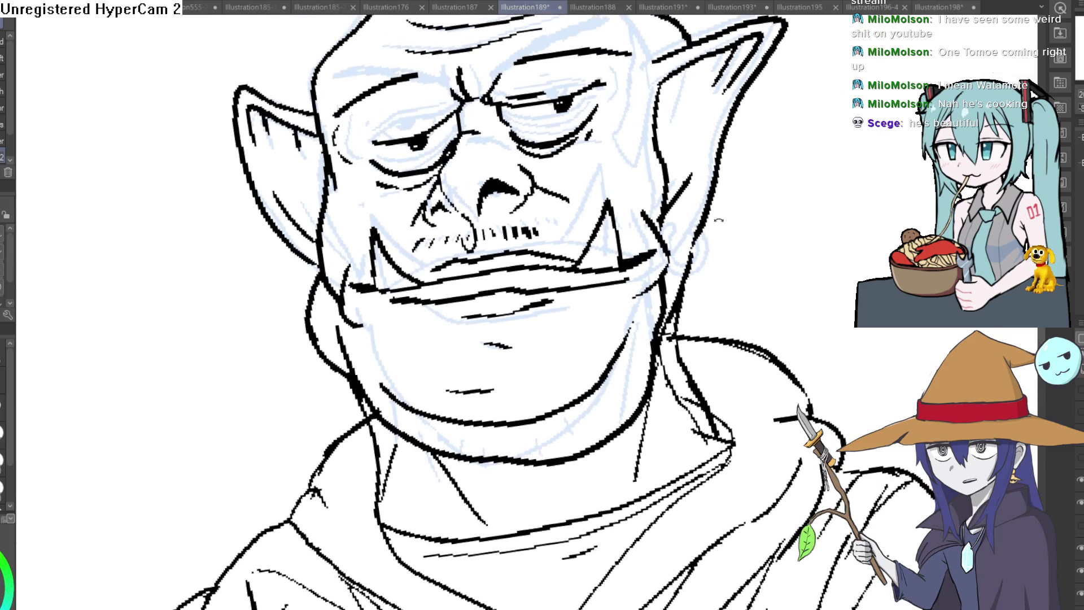
pyautogui.scroll(1, 708, 193)
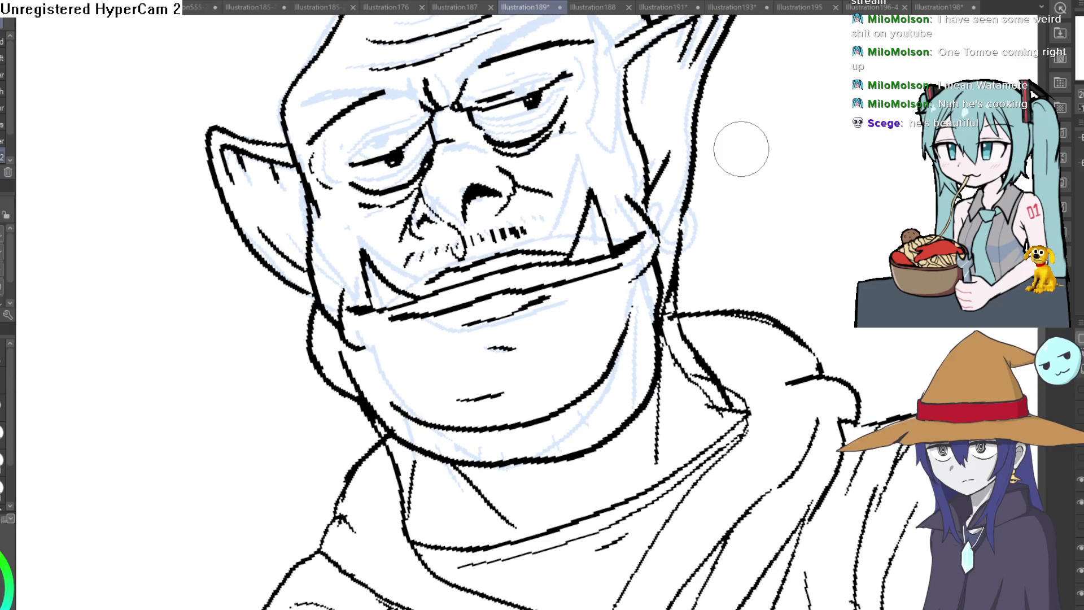
pyautogui.scroll(-4, 787, 201)
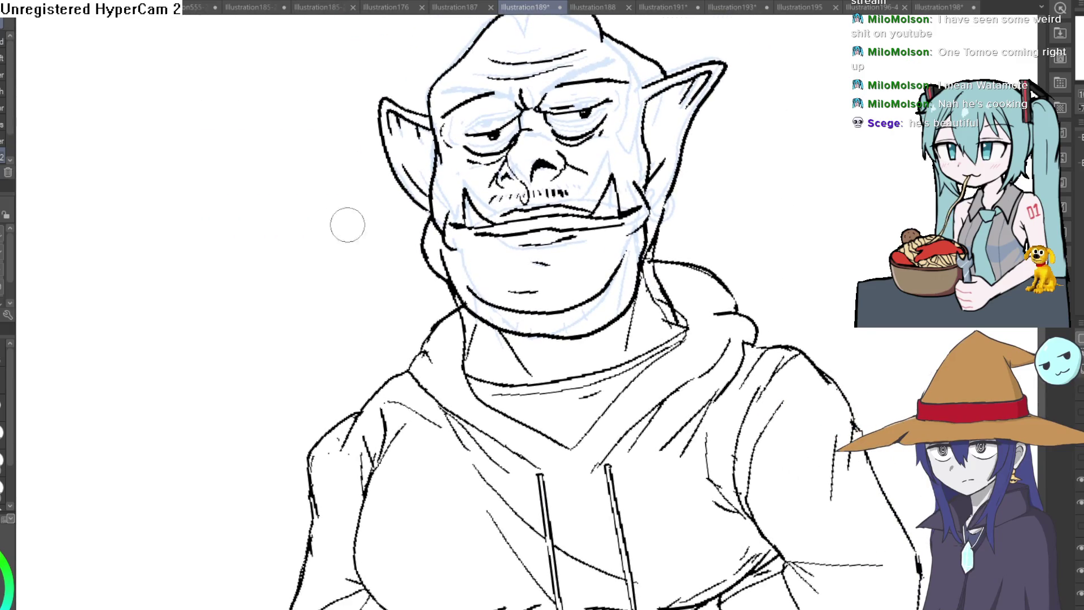
# - Hatch short stubble strokes under the chin and along the right jaw, then hide the blue sketch layer
pyautogui.moveTo(509, 324)
pyautogui.mouseDown()
pyautogui.moveTo(512, 339)
pyautogui.moveTo(536, 350)
pyautogui.mouseUp()
pyautogui.moveTo(558, 339)
pyautogui.mouseDown()
pyautogui.moveTo(560, 353)
pyautogui.moveTo(574, 353)
pyautogui.mouseUp()
pyautogui.moveTo(587, 336)
pyautogui.mouseDown()
pyautogui.moveTo(589, 350)
pyautogui.moveTo(609, 348)
pyautogui.mouseUp()
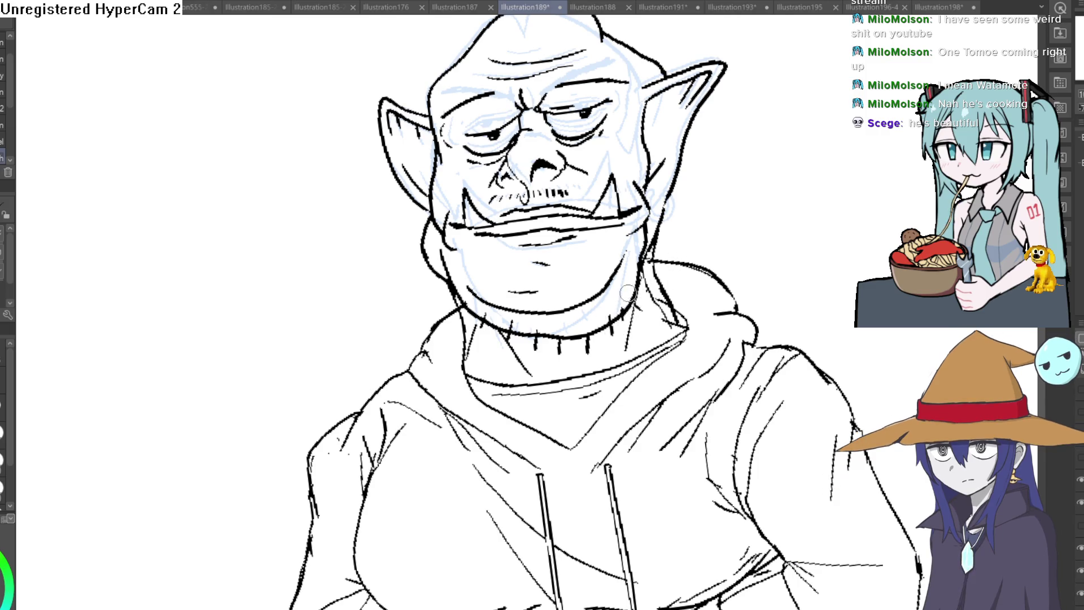
pyautogui.moveTo(621, 264)
pyautogui.mouseDown()
pyautogui.moveTo(589, 311)
pyautogui.moveTo(485, 299)
pyautogui.mouseUp()
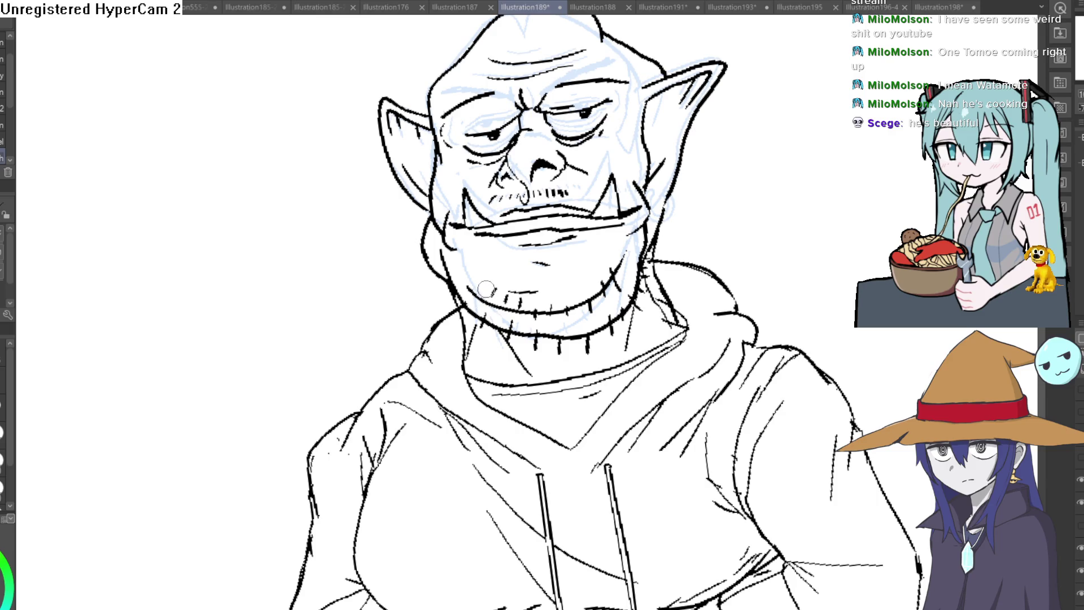
pyautogui.moveTo(495, 283); pyautogui.dragTo(490, 297)
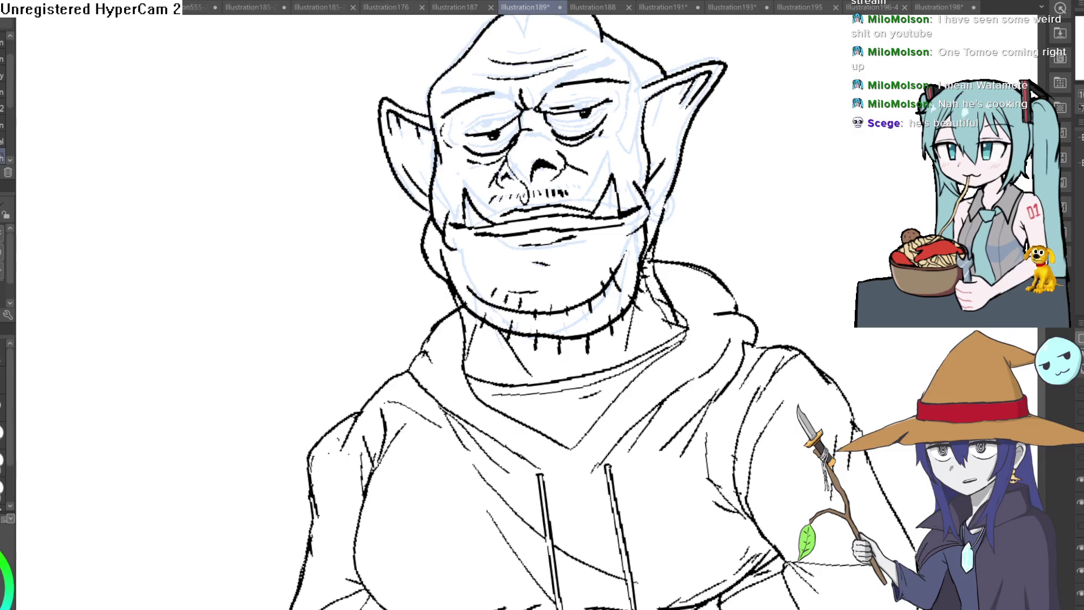
pyautogui.click(1079, 576)
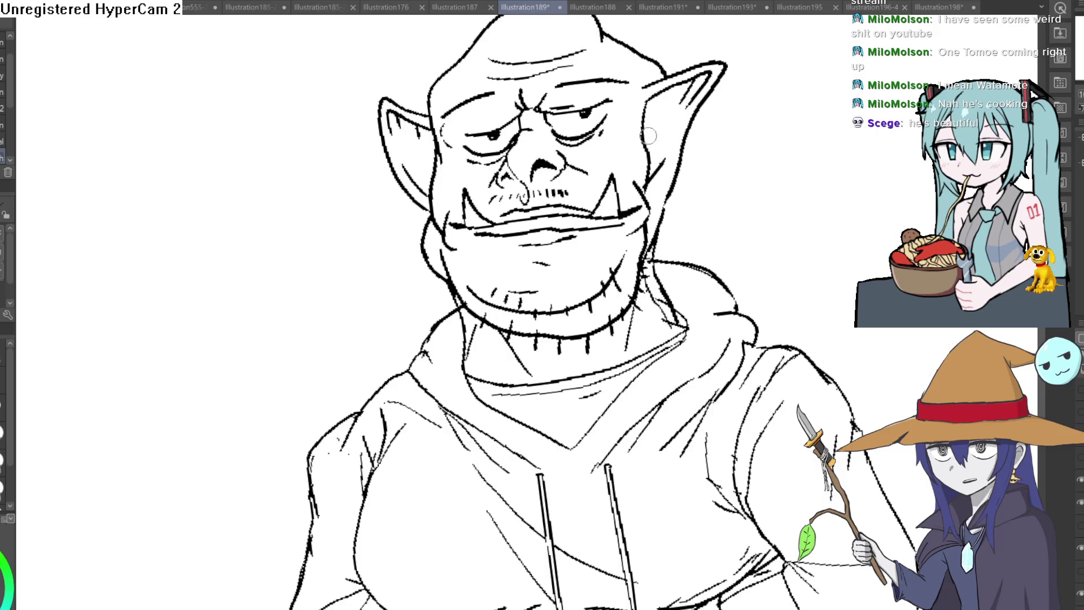
pyautogui.scroll(-4, 831, 239)
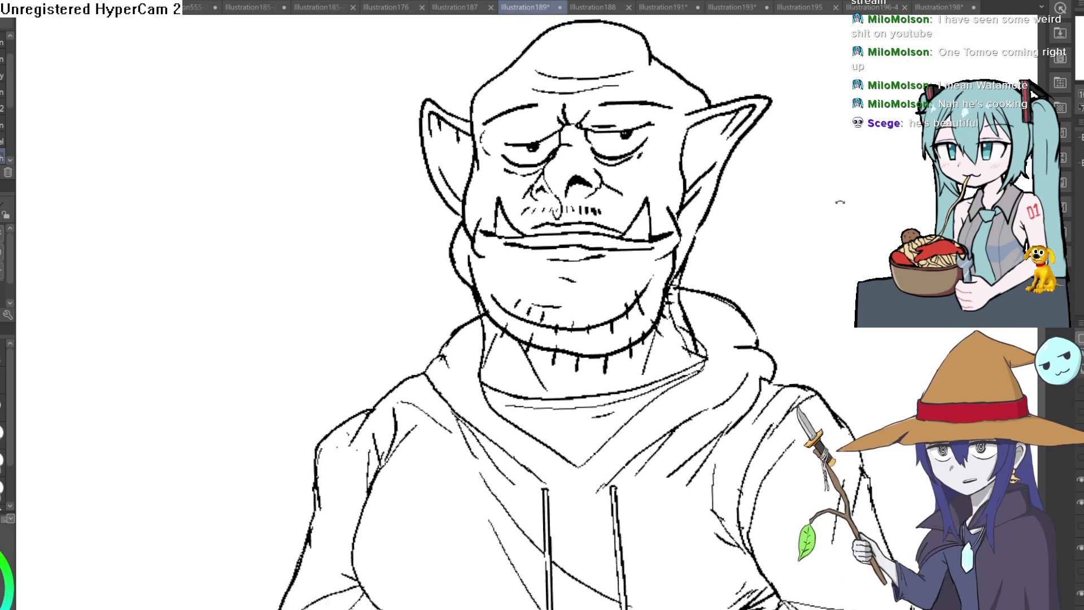
pyautogui.moveTo(831, 239)
pyautogui.mouseDown()
pyautogui.moveTo(805, 268)
pyautogui.moveTo(726, 116)
pyautogui.mouseUp()
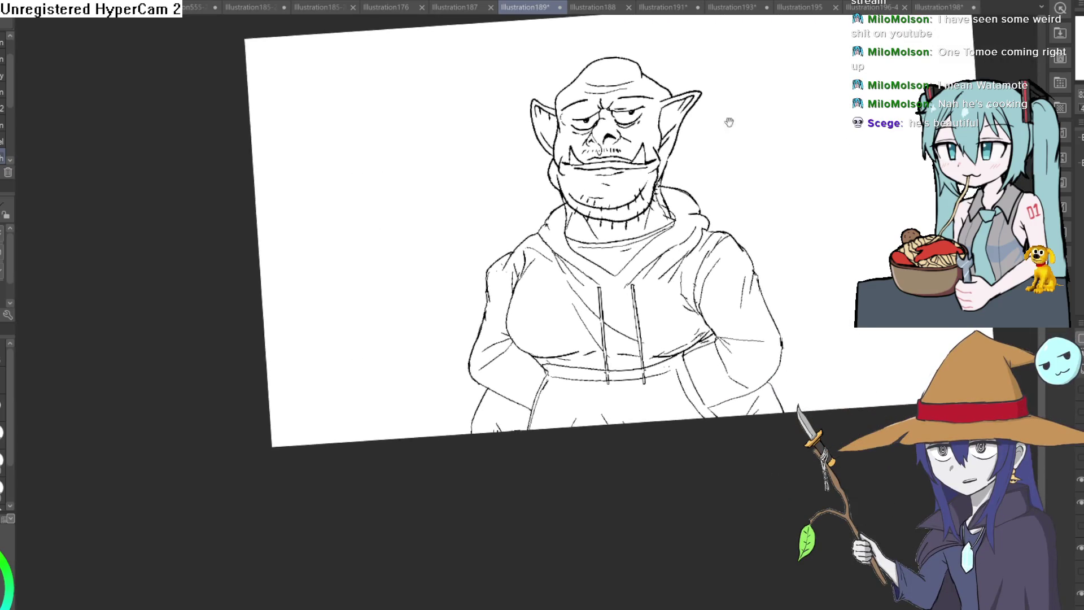
pyautogui.scroll(5, 709, 156)
pyautogui.scroll(-5, 709, 156)
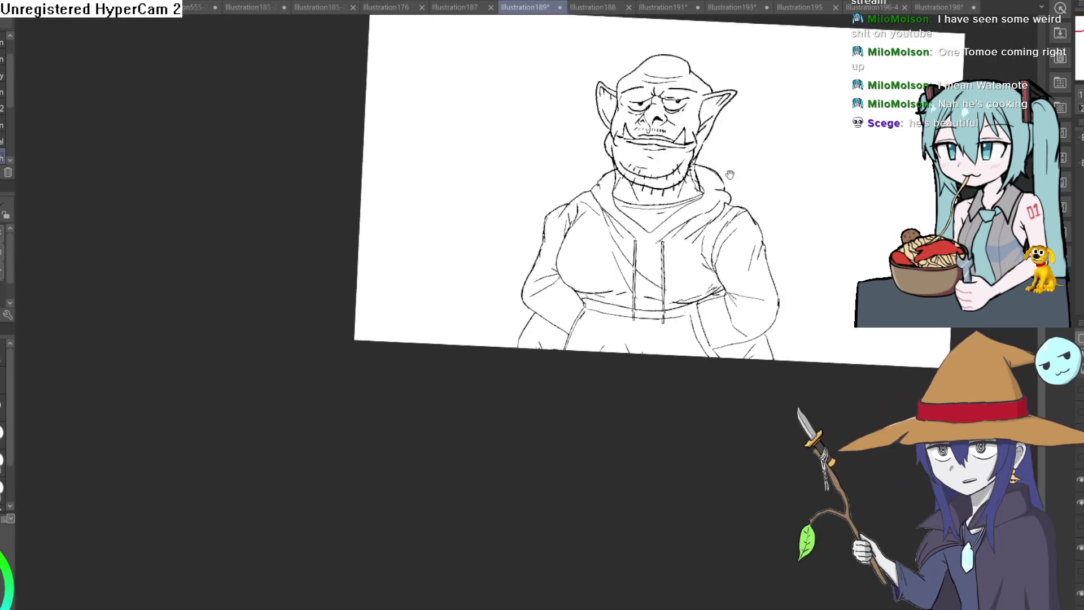
pyautogui.scroll(5, 675, 153)
pyautogui.moveTo(711, 155)
pyautogui.mouseDown()
pyautogui.moveTo(728, 152)
pyautogui.moveTo(708, 194)
pyautogui.moveTo(704, 183)
pyautogui.moveTo(686, 244)
pyautogui.mouseUp()
pyautogui.scroll(2, 678, 196)
pyautogui.scroll(-4, 678, 196)
pyautogui.doubleClick(686, 244)
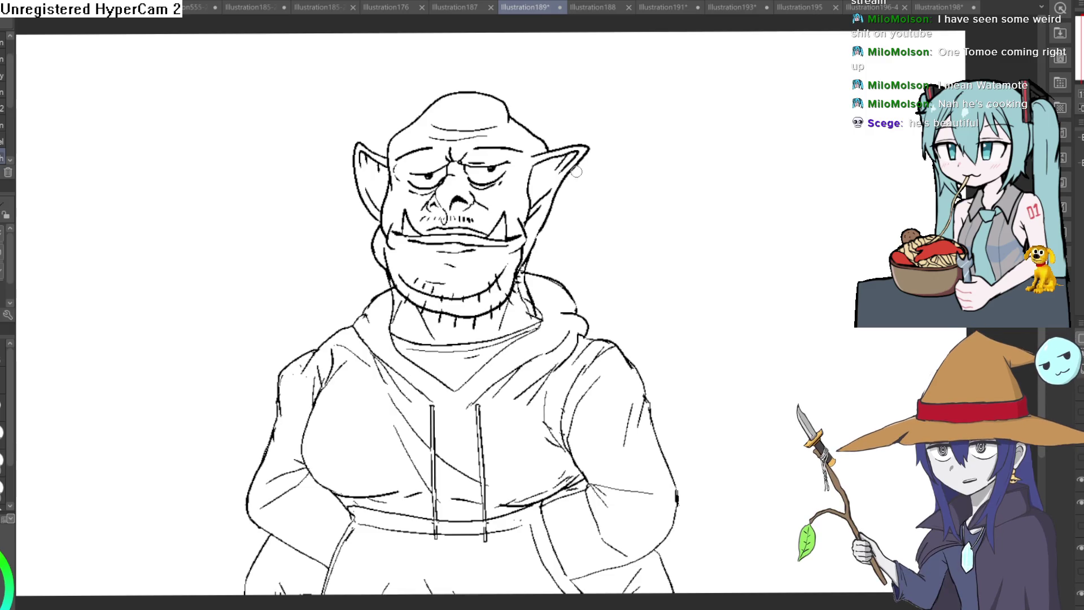
pyautogui.click(543, 217)
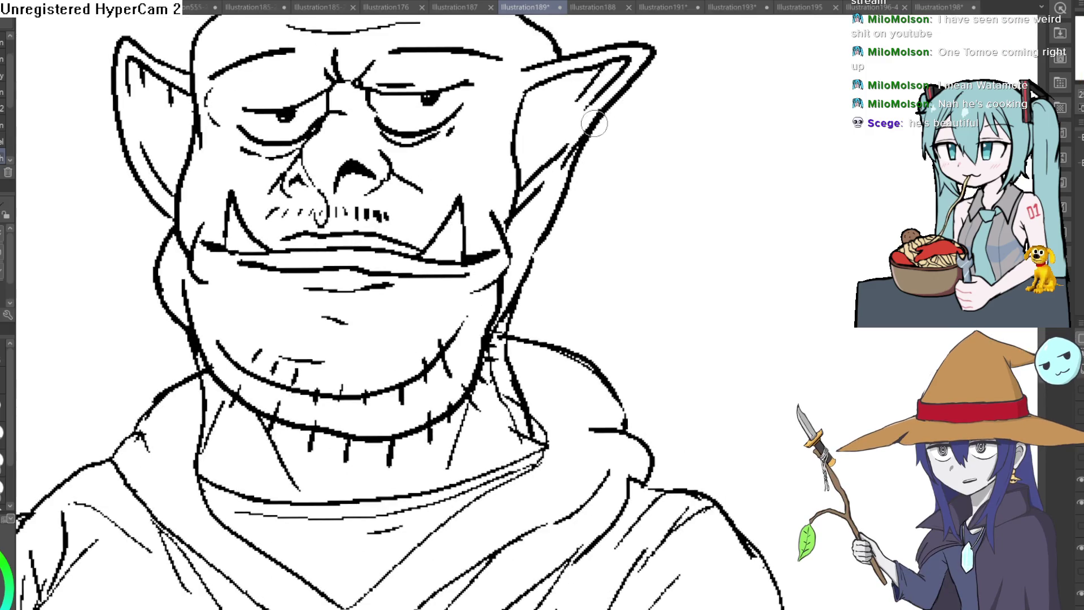
pyautogui.moveTo(540, 241)
pyautogui.mouseDown()
pyautogui.moveTo(555, 219)
pyautogui.moveTo(541, 276)
pyautogui.moveTo(501, 333)
pyautogui.mouseUp()
pyautogui.hotkey('ctrl', 'z')
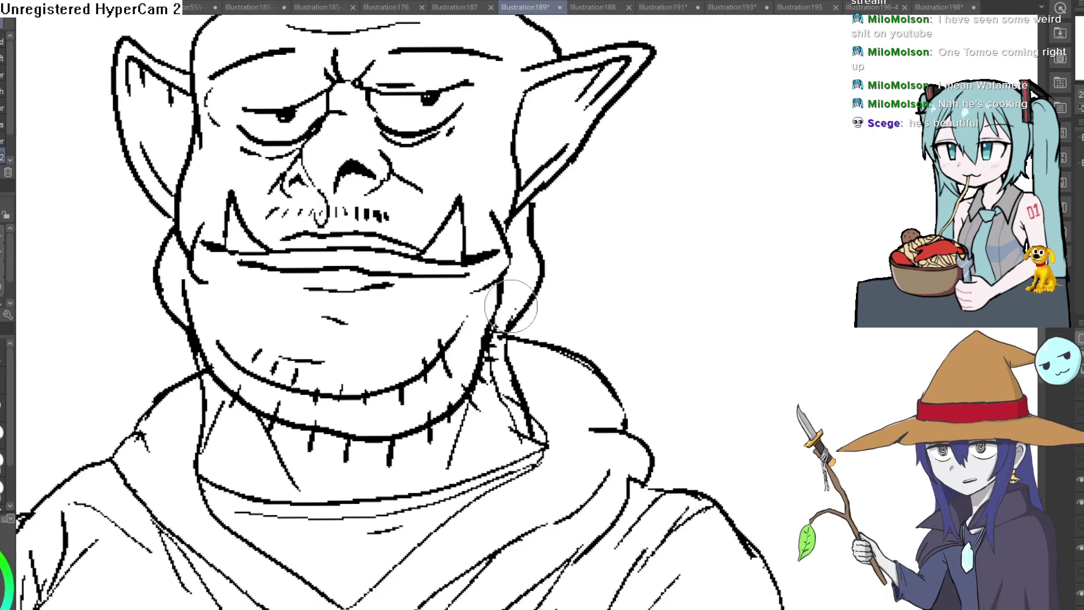
pyautogui.hotkey('ctrl', '0')
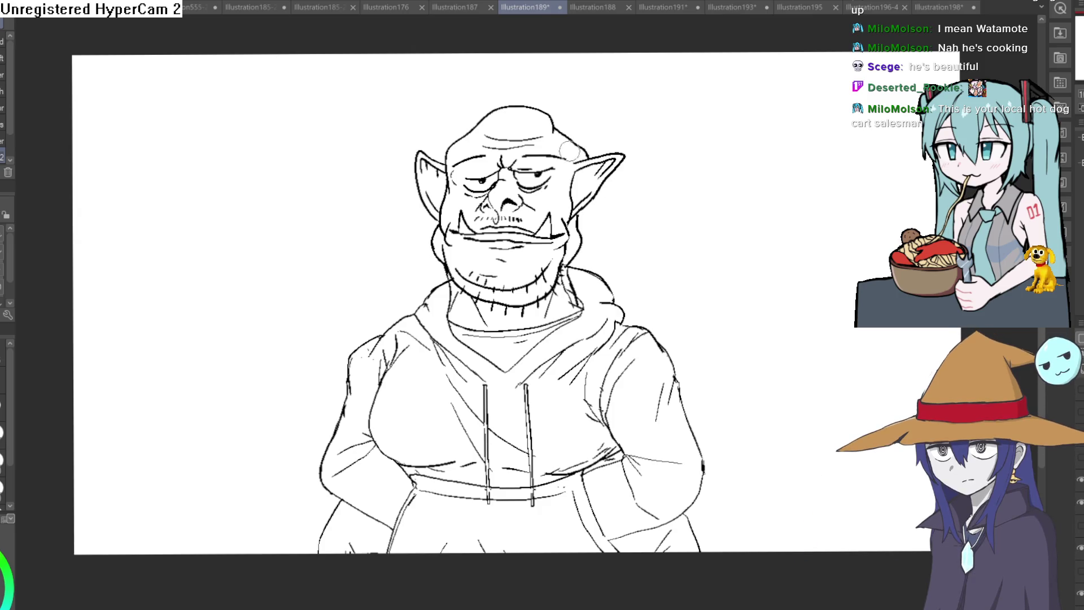
pyautogui.scroll(5, 439, 233)
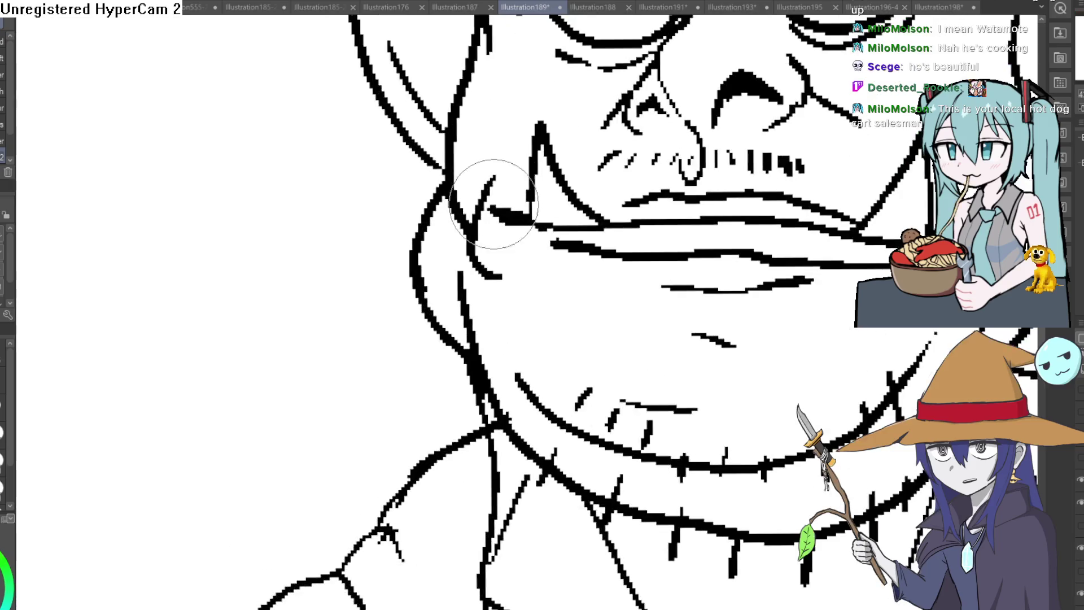
pyautogui.scroll(1, 483, 192)
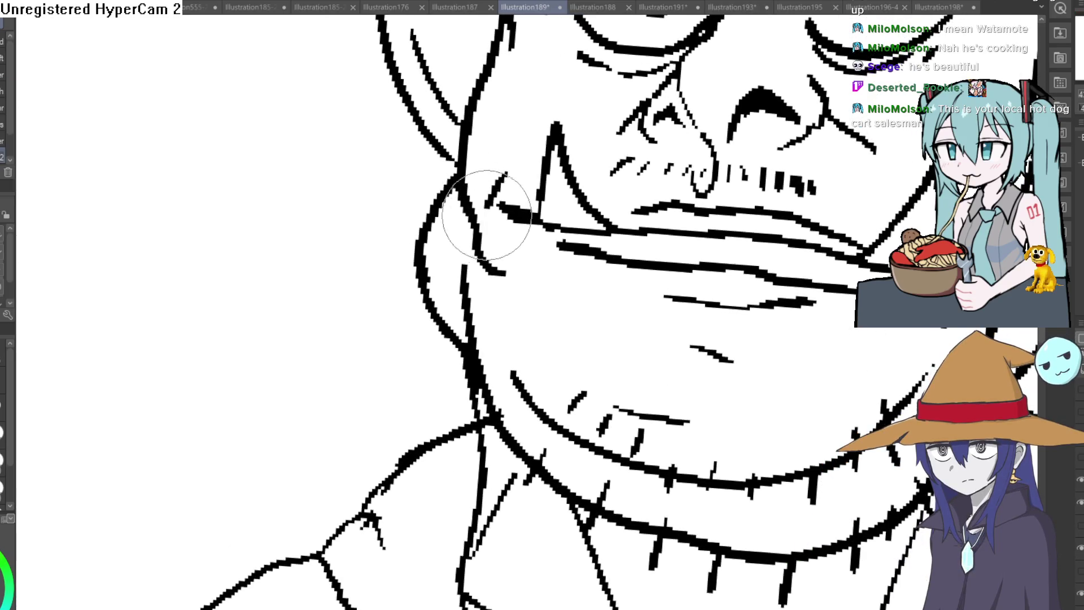
pyautogui.scroll(-6, 522, 219)
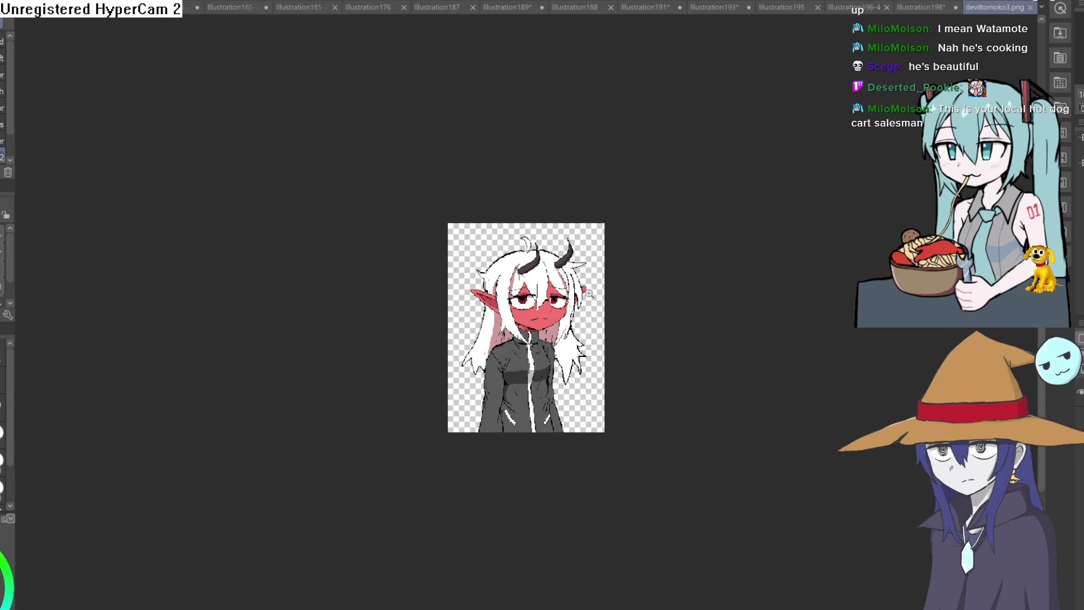
# - Open deviltomoko3.png, flip its view horizontally and back, and zoom into the girl's face and torso
pyautogui.hotkey('ctrl', '0')
pyautogui.moveTo(672, 304); pyautogui.dragTo(639, 294)
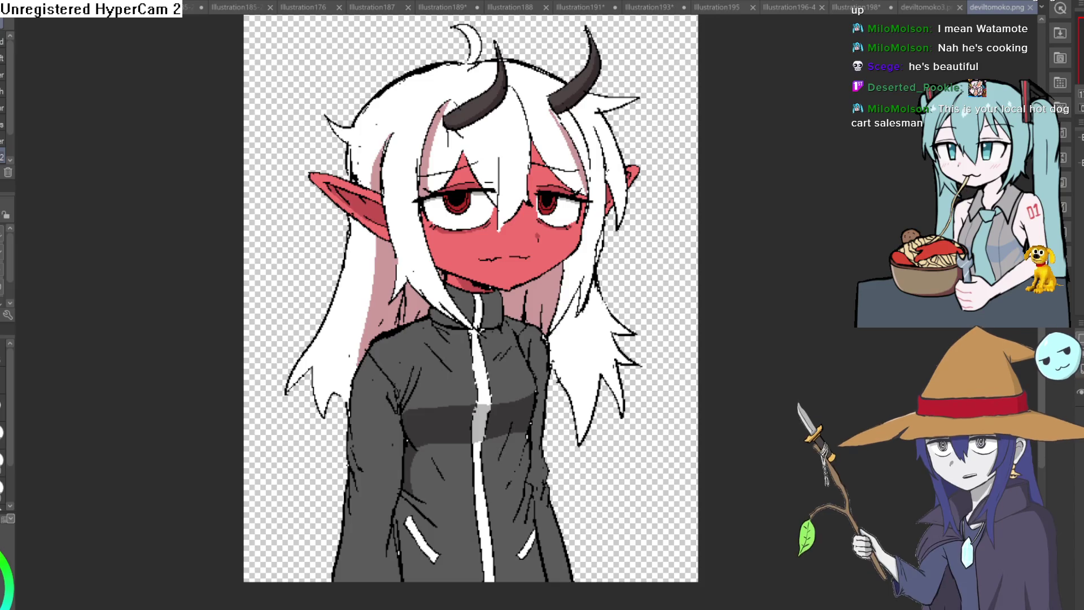
pyautogui.hotkey('ctrl', '-')
pyautogui.press('h')
pyautogui.press('h')
pyautogui.moveTo(557, 288)
pyautogui.mouseDown()
pyautogui.moveTo(605, 267)
pyautogui.moveTo(599, 278)
pyautogui.moveTo(603, 259)
pyautogui.mouseUp()
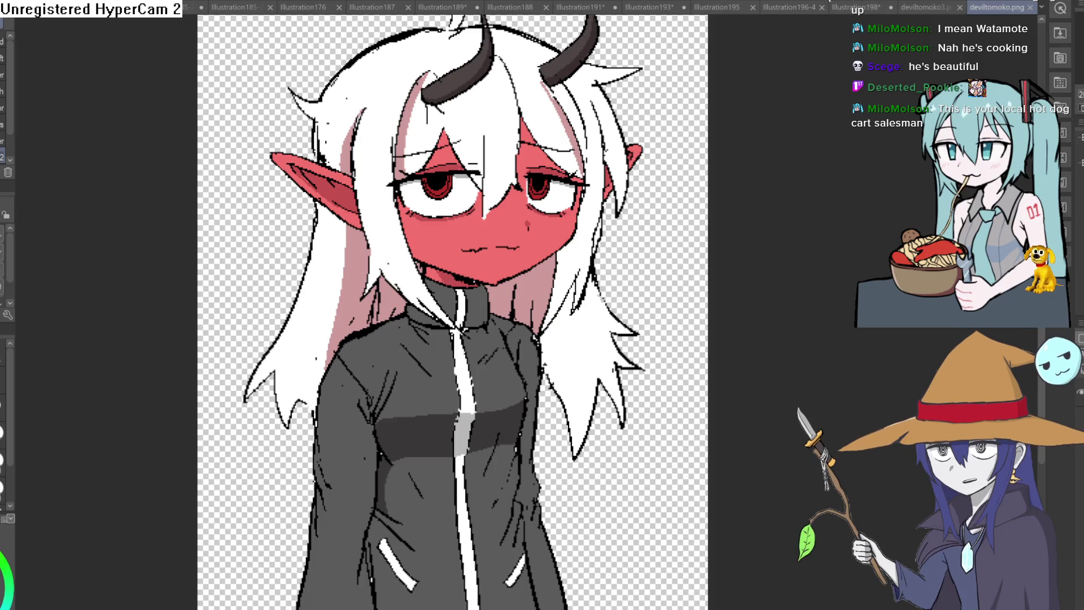
pyautogui.click(929, 7)
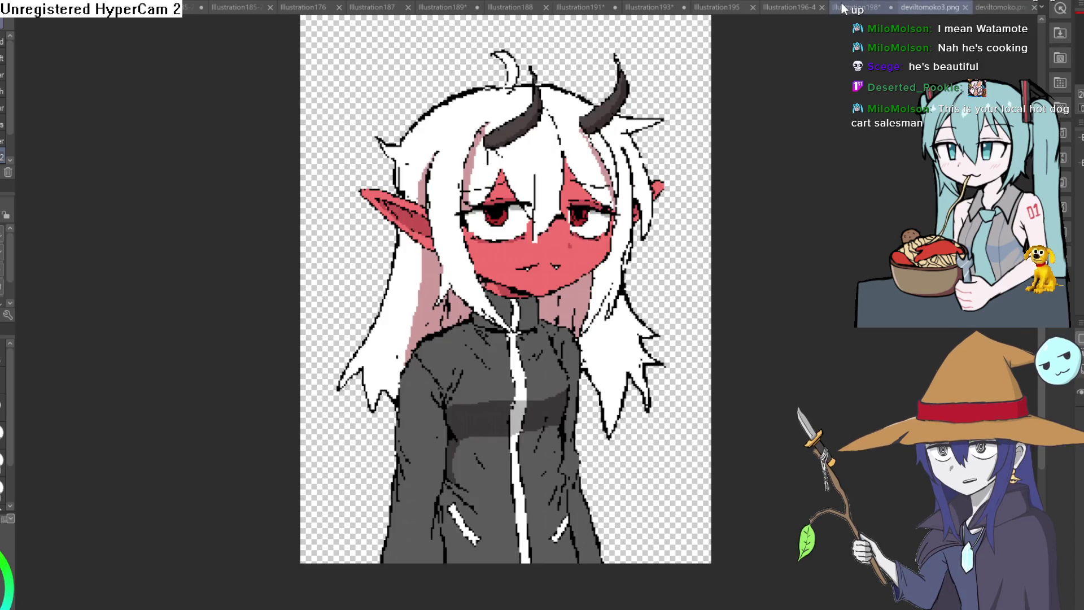
# - Switch through the open document tabs back to the orc drawing in Illustration189
pyautogui.click(843, 8)
pyautogui.click(576, 5)
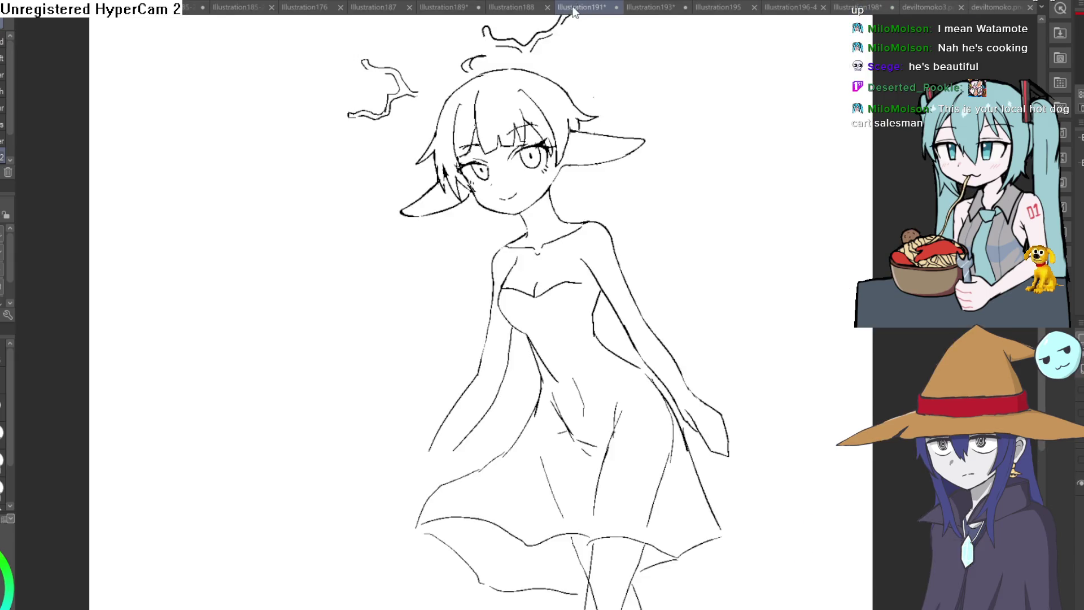
pyautogui.click(511, 6)
pyautogui.click(443, 6)
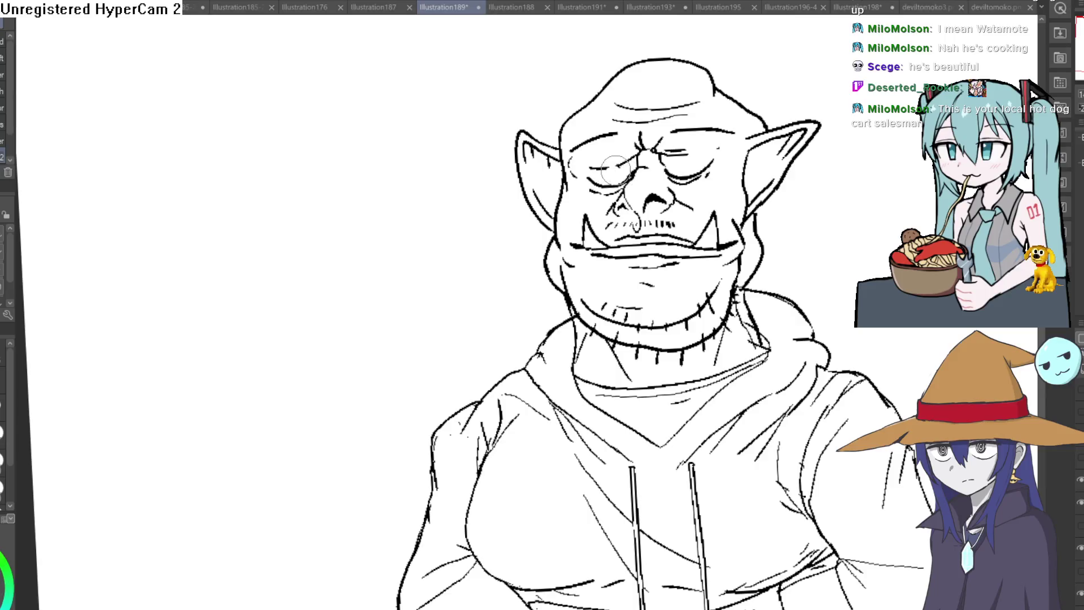
# - Turn the view nearly upside down and lengthen the orc's eyelid ink line
pyautogui.moveTo(727, 127)
pyautogui.mouseDown()
pyautogui.moveTo(807, 170)
pyautogui.moveTo(666, 113)
pyautogui.mouseUp()
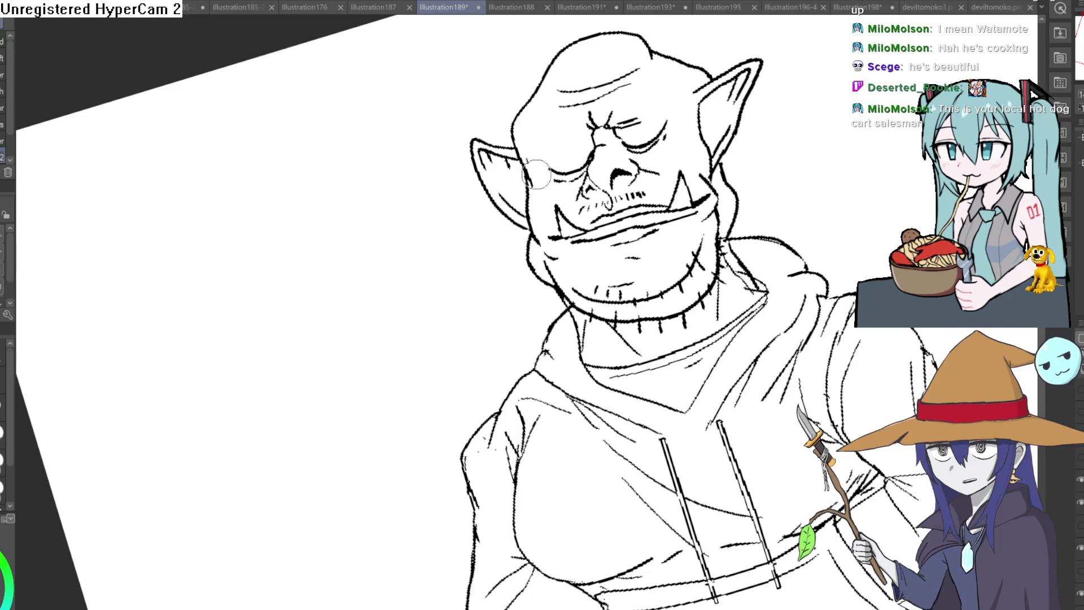
pyautogui.moveTo(536, 174)
pyautogui.mouseDown()
pyautogui.moveTo(791, 273)
pyautogui.moveTo(118, 201)
pyautogui.mouseUp()
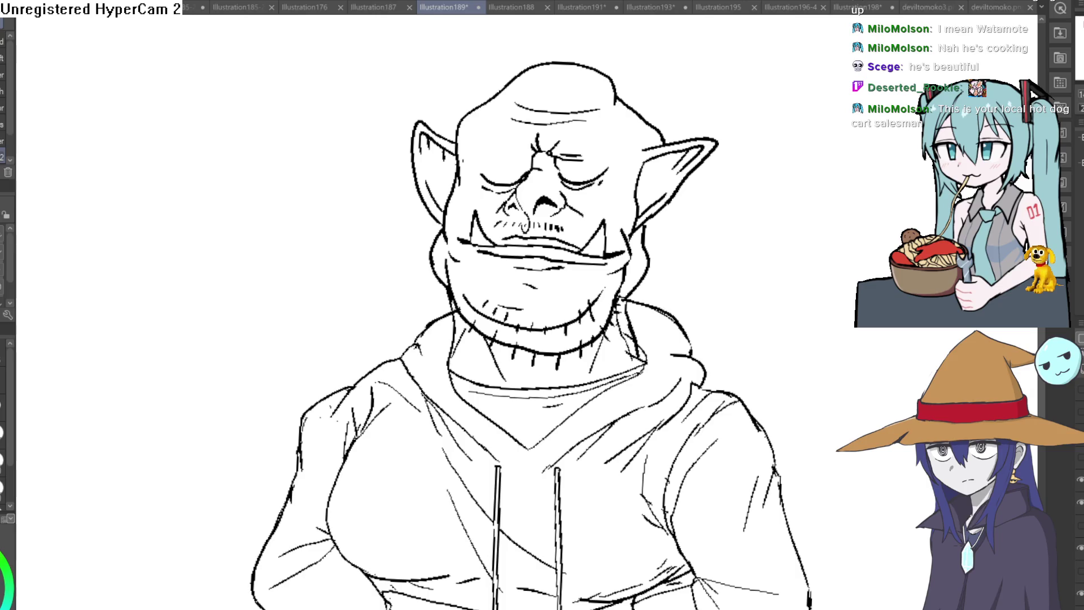
pyautogui.moveTo(395, 170)
pyautogui.mouseDown()
pyautogui.moveTo(666, 427)
pyautogui.moveTo(771, 265)
pyautogui.mouseUp()
pyautogui.scroll(5, 666, 427)
pyautogui.moveTo(737, 302); pyautogui.dragTo(790, 239)
pyautogui.moveTo(714, 331)
pyautogui.mouseDown()
pyautogui.moveTo(774, 260)
pyautogui.moveTo(723, 215)
pyautogui.moveTo(668, 114)
pyautogui.moveTo(544, 109)
pyautogui.moveTo(496, 213)
pyautogui.moveTo(549, 178)
pyautogui.mouseUp()
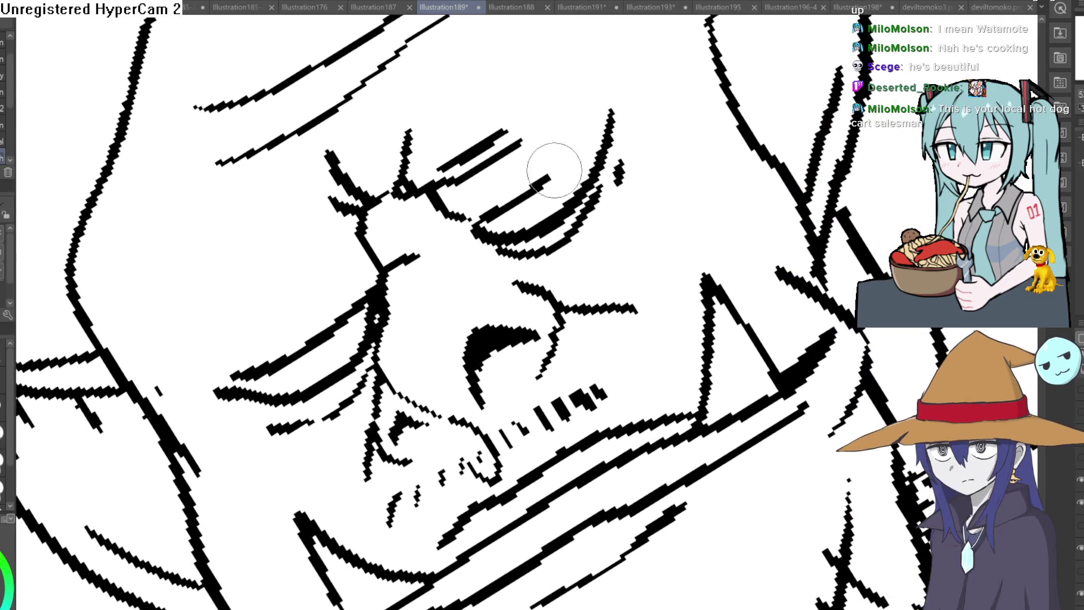
pyautogui.scroll(-5, 647, 114)
# - Center the orc in view and ink pupils into both of its eyes
pyautogui.moveTo(647, 114); pyautogui.dragTo(345, 203)
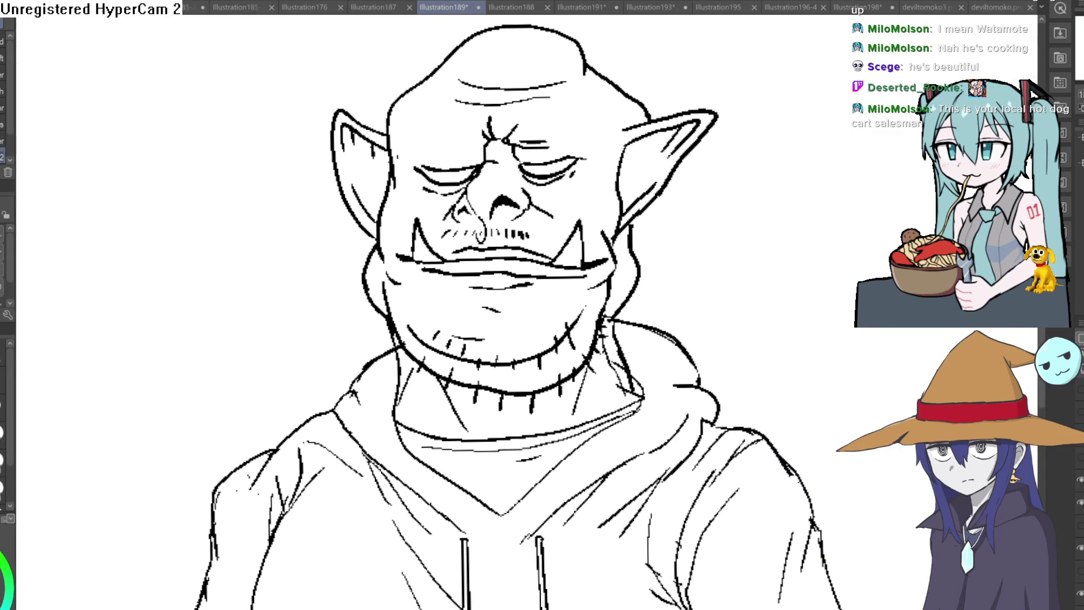
pyautogui.scroll(5, 510, 209)
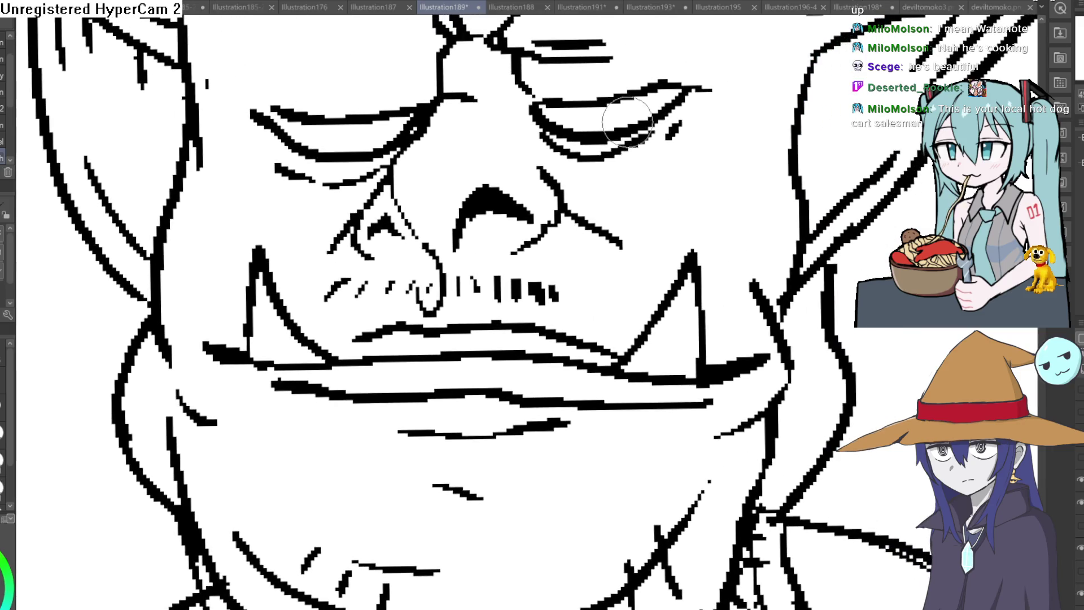
pyautogui.moveTo(633, 101); pyautogui.dragTo(624, 114)
pyautogui.moveTo(374, 124); pyautogui.dragTo(379, 135)
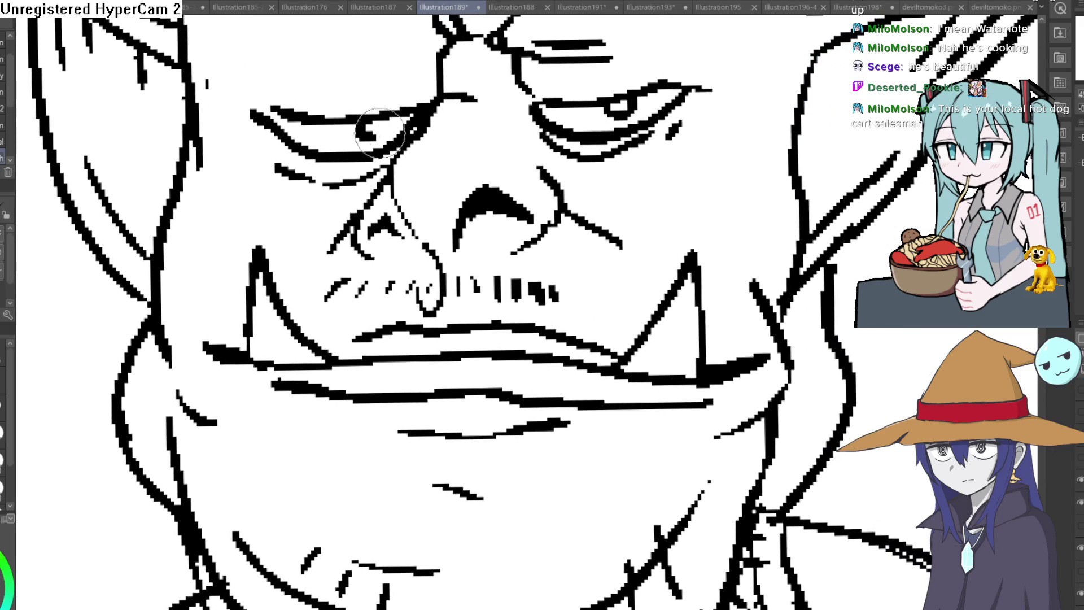
# - Rotate the canvas and ink the upper lid of the orc's eye
pyautogui.press('-')
pyautogui.press('-')
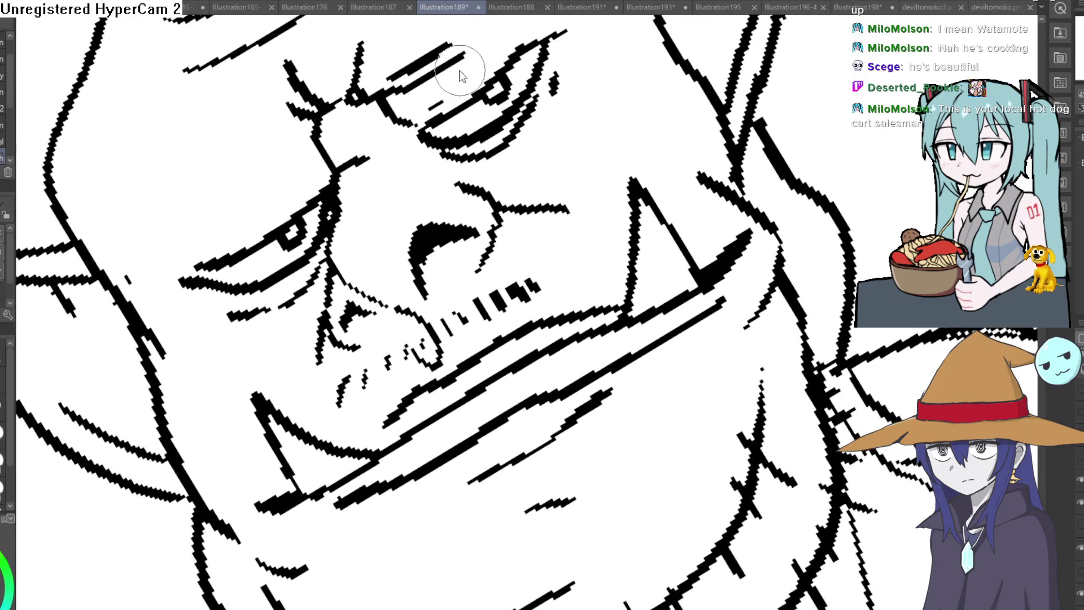
pyautogui.press('-')
pyautogui.press('-')
pyautogui.press('-')
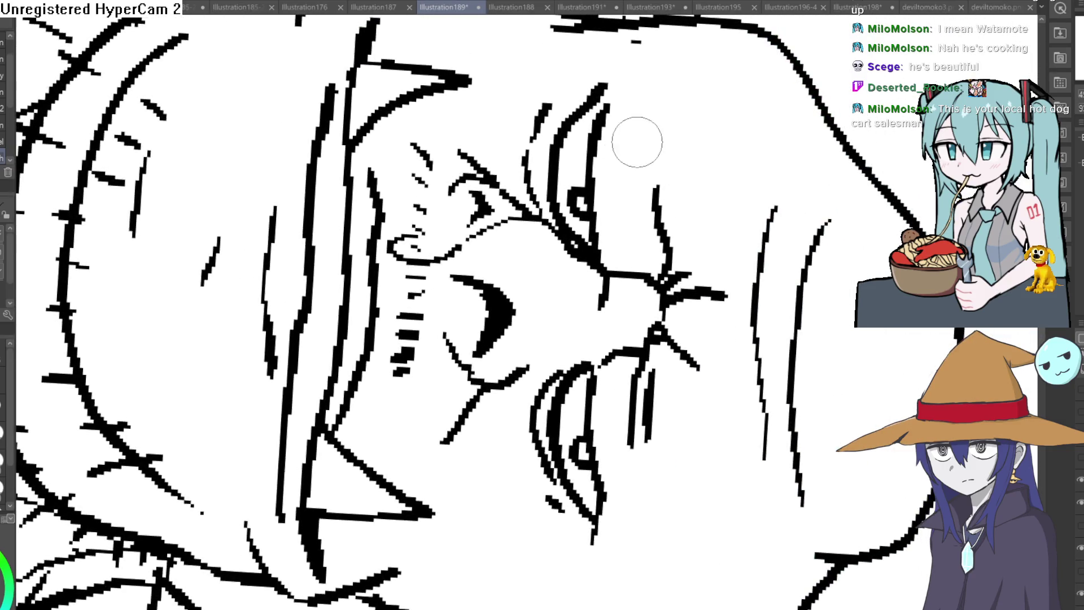
pyautogui.moveTo(632, 105)
pyautogui.mouseDown()
pyautogui.moveTo(620, 63)
pyautogui.moveTo(589, 56)
pyautogui.mouseUp()
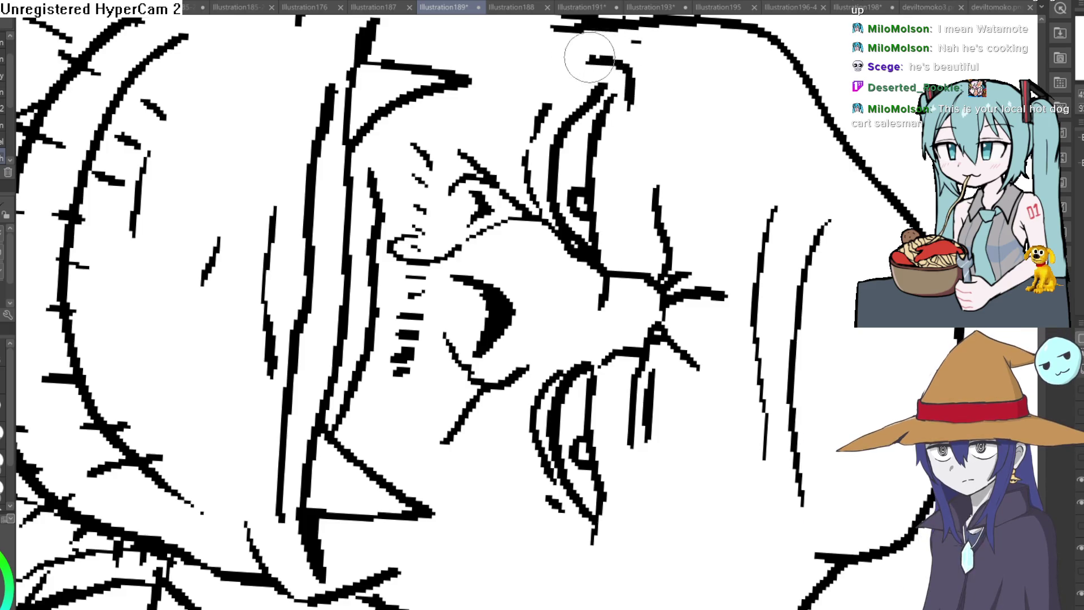
pyautogui.scroll(-3, 564, 243)
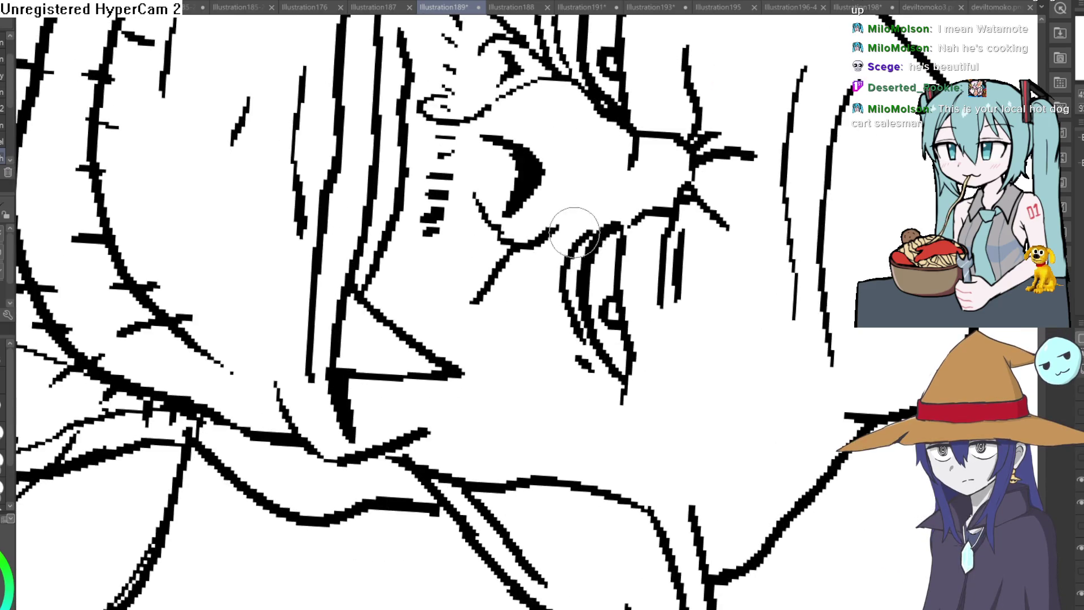
# - Turn the canvas back upright and zoom out to fit the whole page
pyautogui.hotkey('ctrl', '-')
pyautogui.hotkey('ctrl', '-')
pyautogui.hotkey('ctrl', '-')
pyautogui.moveTo(567, 329)
pyautogui.mouseDown()
pyautogui.moveTo(655, 198)
pyautogui.moveTo(619, 153)
pyautogui.mouseUp()
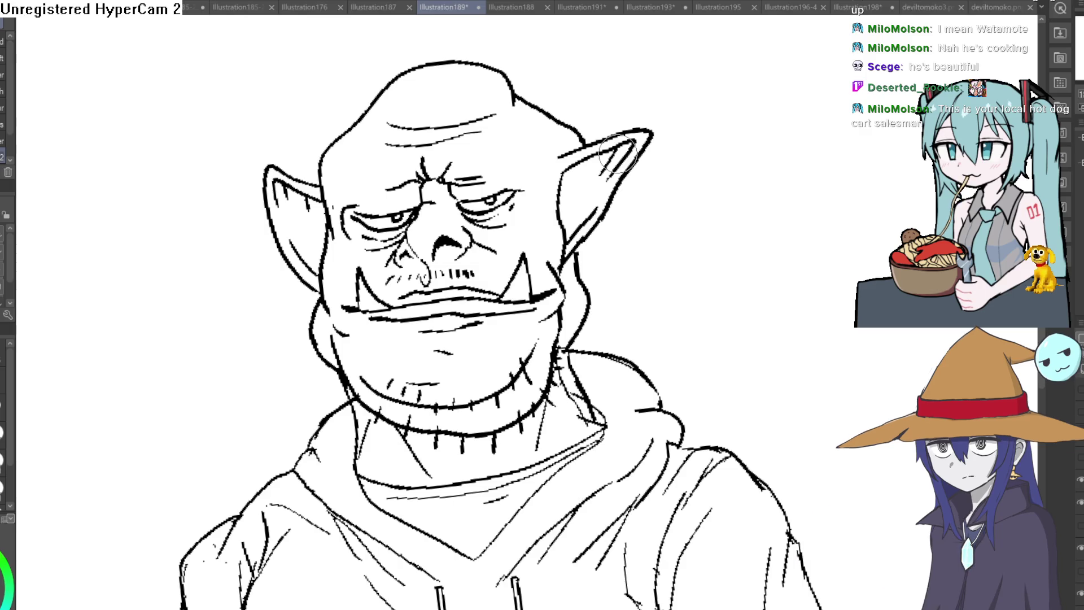
pyautogui.hotkey('ctrl', '-')
pyautogui.moveTo(724, 228); pyautogui.dragTo(758, 279)
# - Check the face mirrored, draw a neck line from the jaw into the hood, and erase the overlap
pyautogui.moveTo(660, 254)
pyautogui.mouseDown()
pyautogui.moveTo(726, 193)
pyautogui.moveTo(706, 168)
pyautogui.moveTo(605, 109)
pyautogui.moveTo(726, 152)
pyautogui.moveTo(787, 211)
pyautogui.moveTo(648, 262)
pyautogui.moveTo(682, 289)
pyautogui.moveTo(673, 239)
pyautogui.mouseUp()
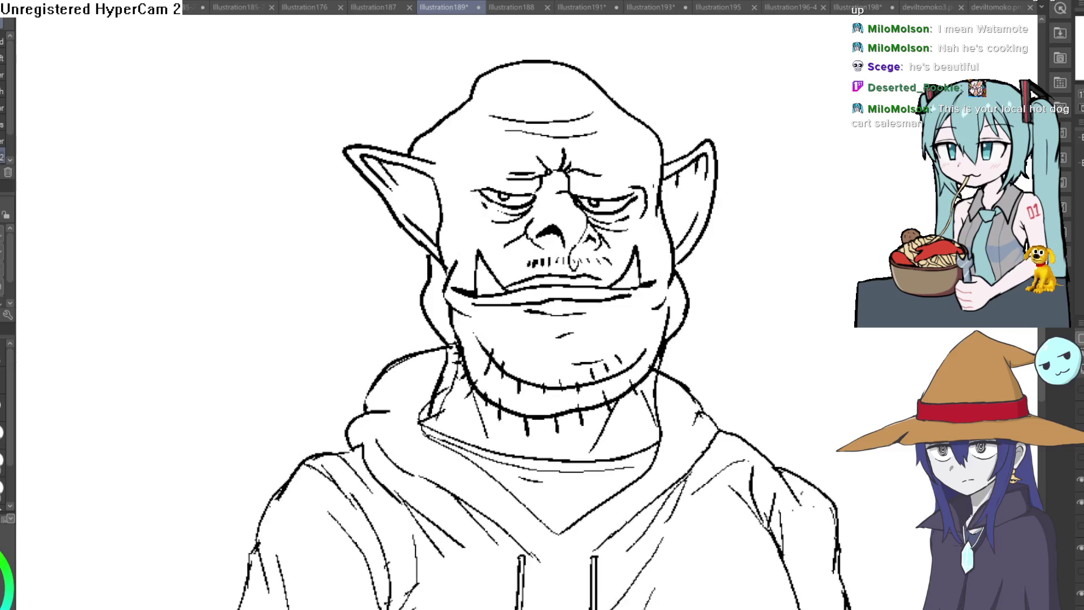
pyautogui.press('h')
pyautogui.press('h')
pyautogui.press('h')
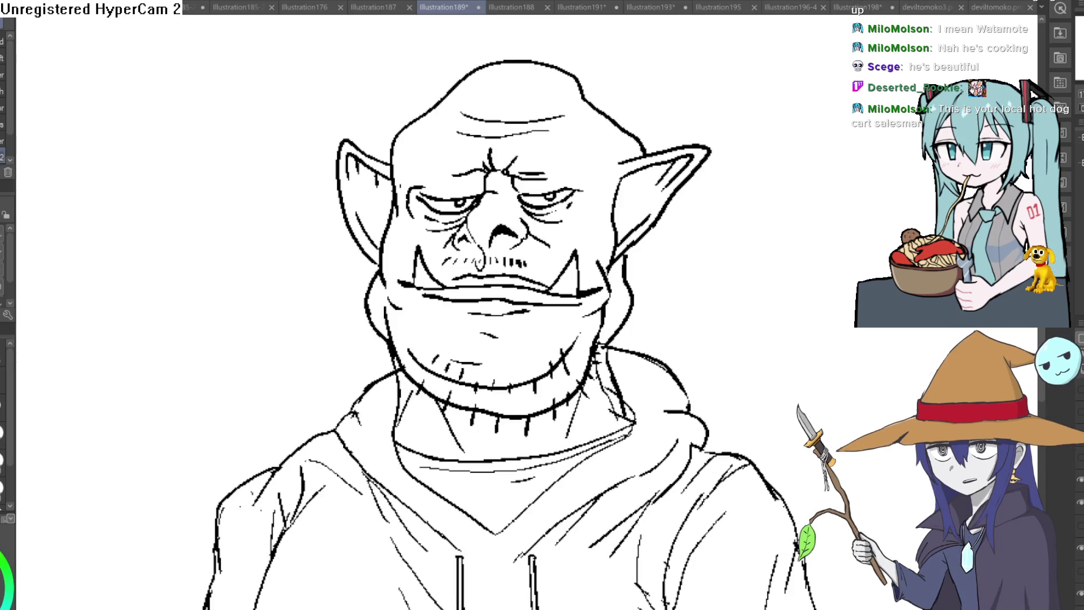
pyautogui.scroll(3, 726, 244)
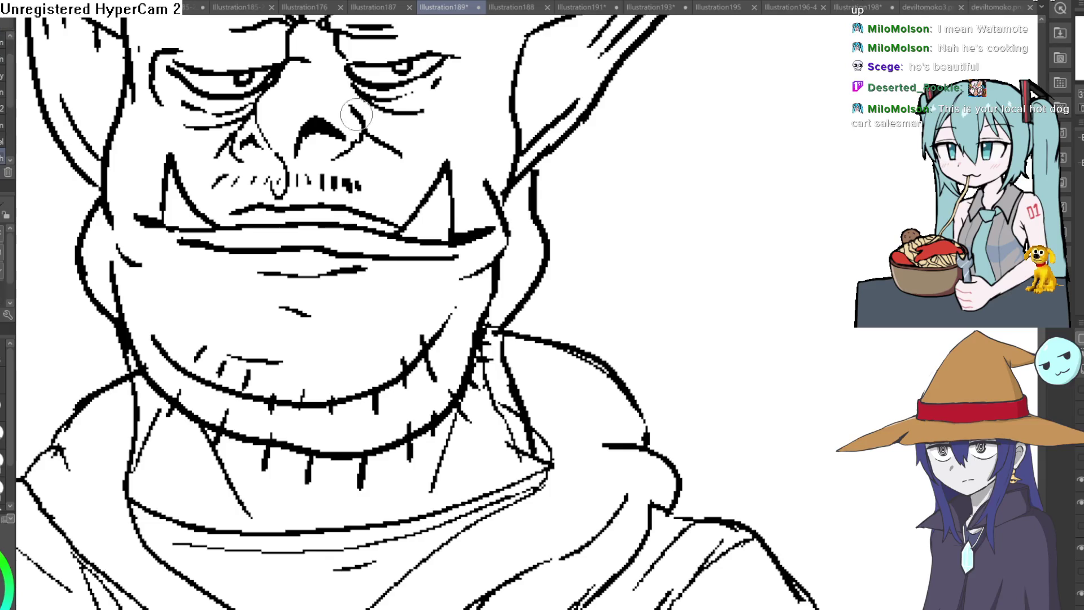
pyautogui.moveTo(557, 152)
pyautogui.mouseDown()
pyautogui.moveTo(562, 294)
pyautogui.moveTo(534, 347)
pyautogui.moveTo(545, 435)
pyautogui.mouseUp()
pyautogui.moveTo(542, 266)
pyautogui.mouseDown()
pyautogui.moveTo(535, 180)
pyautogui.moveTo(520, 169)
pyautogui.mouseUp()
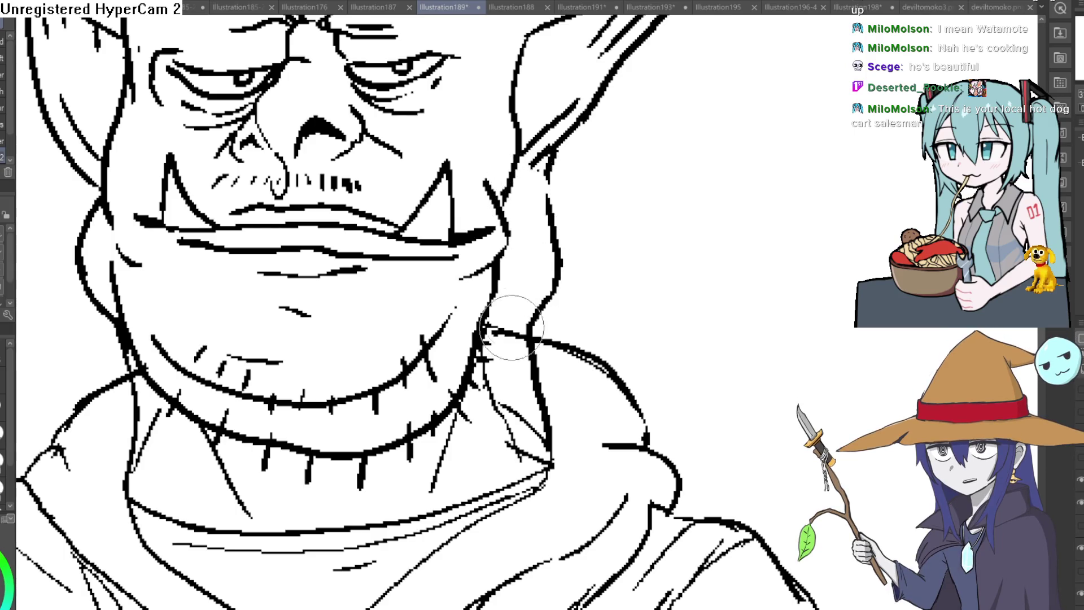
pyautogui.hotkey('ctrl', '0')
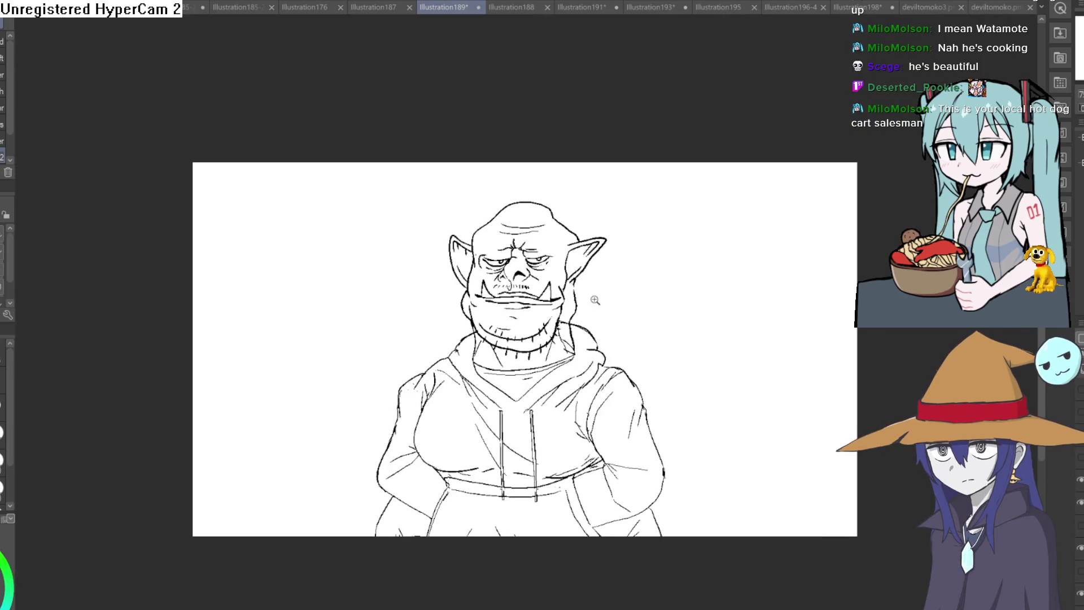
pyautogui.scroll(5, 596, 301)
pyautogui.scroll(-3, 607, 287)
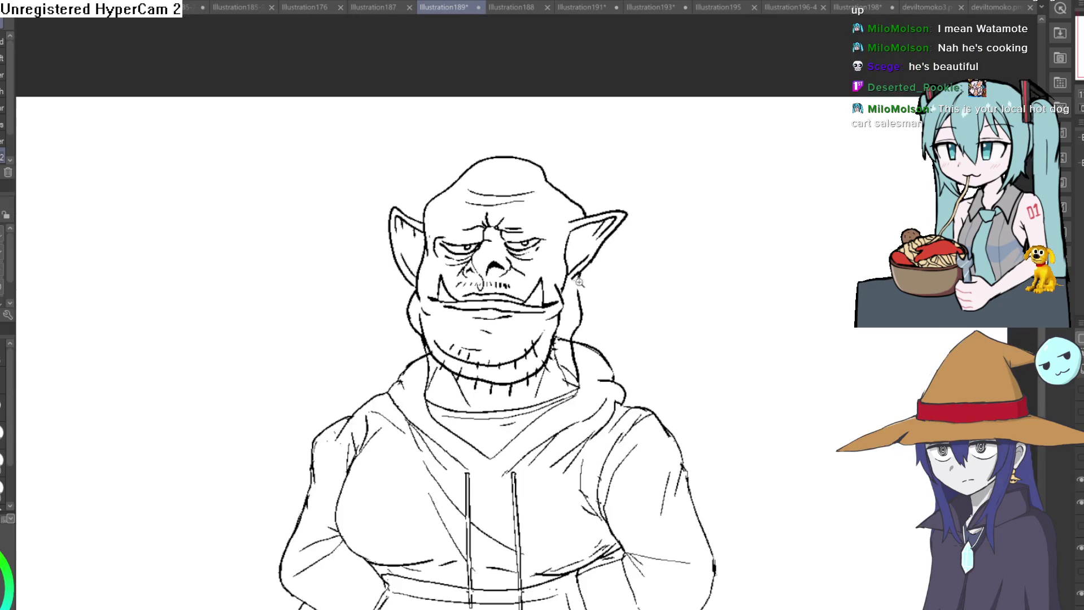
pyautogui.press('h')
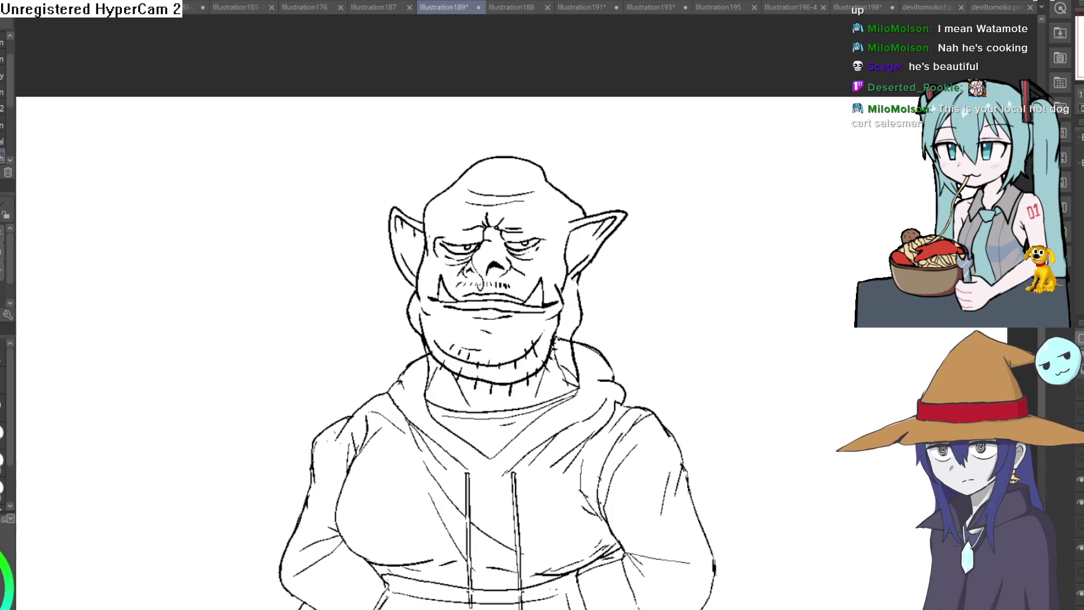
# - Look through Illustration188, Illustration191 and deviltomoko.png, then create the new blank canvas Illustration199
pyautogui.click(506, 9)
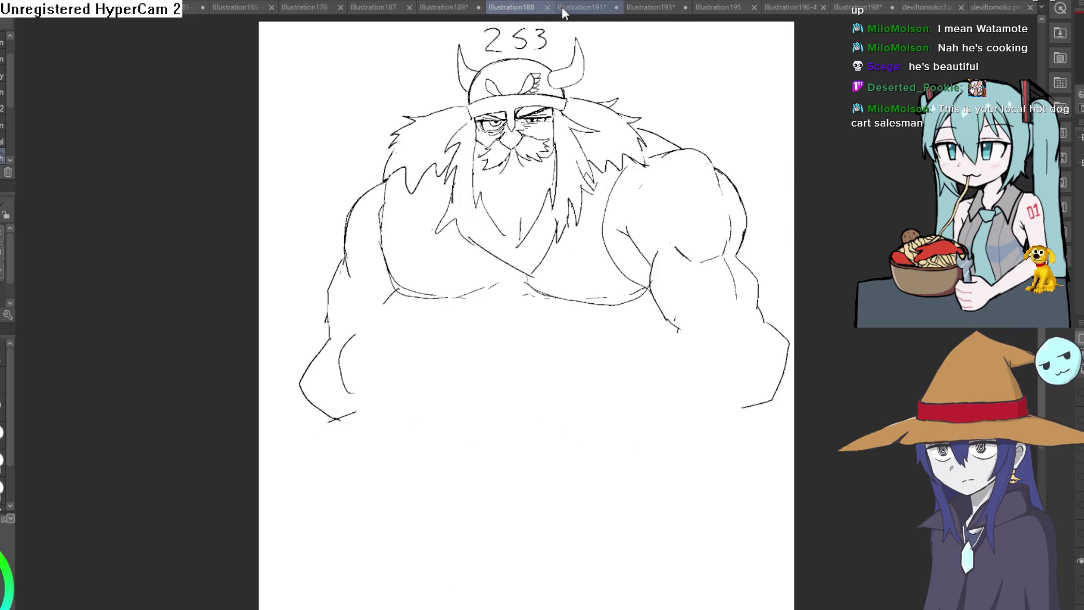
pyautogui.click(563, 9)
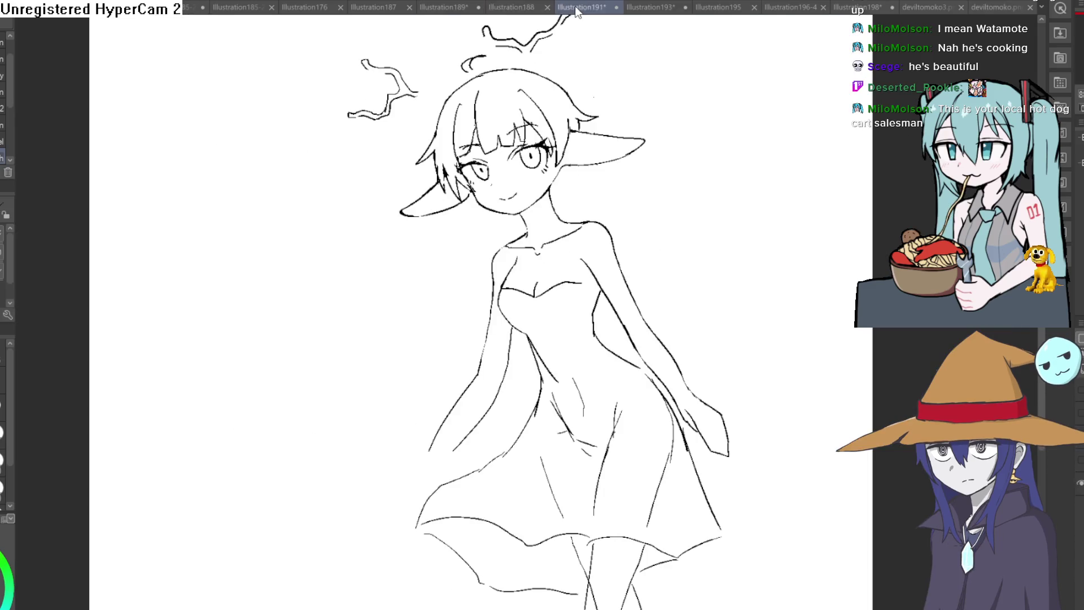
pyautogui.click(1000, 8)
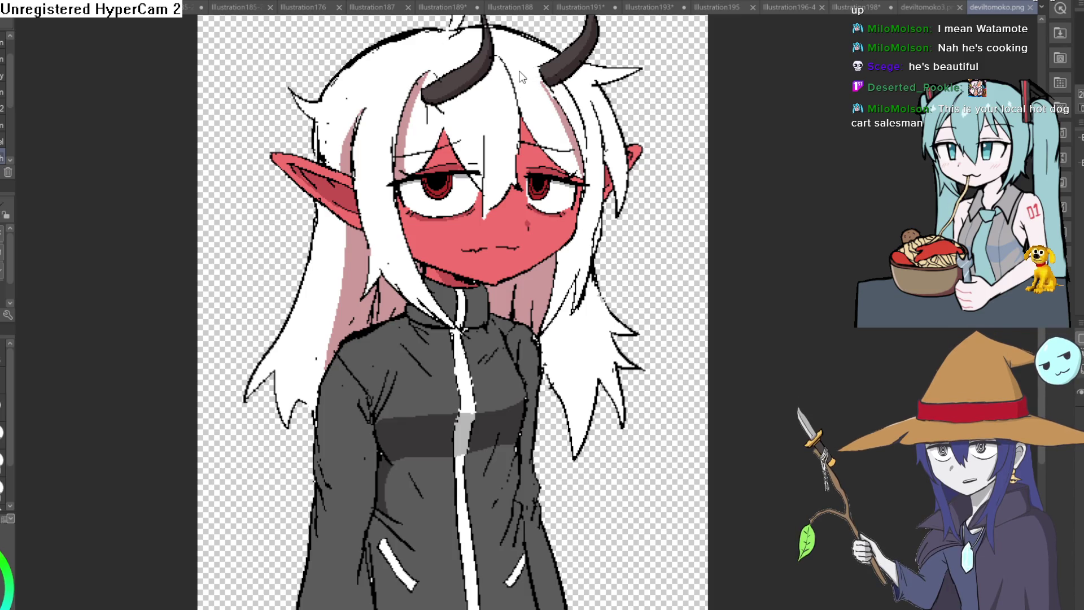
pyautogui.hotkey('ctrl', 'n')
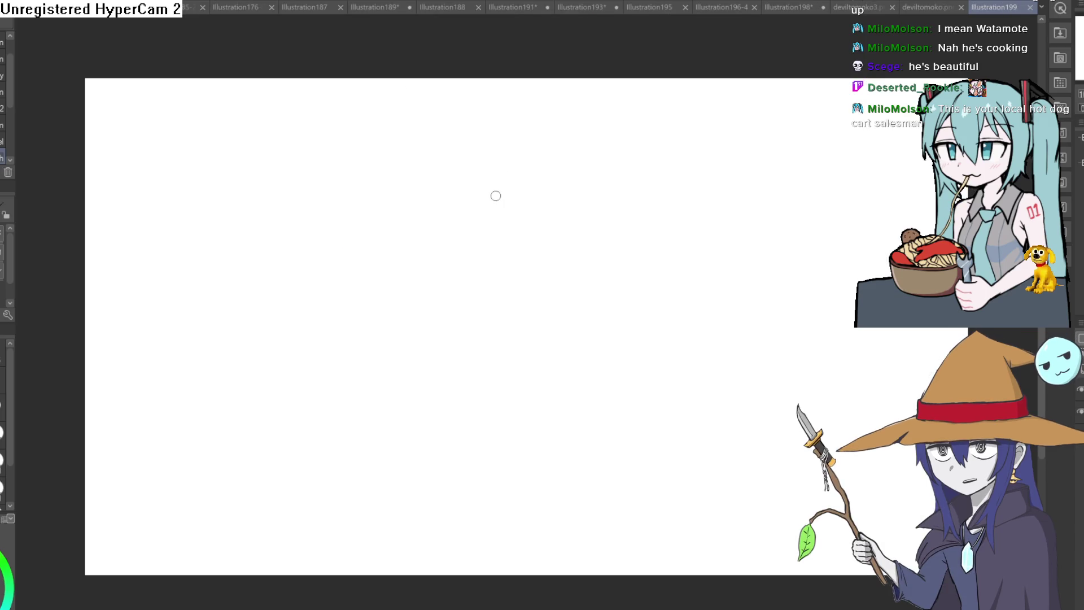
# - Draw a head circle on Illustration199, redrawing it zoomed in after undoing the first attempt
pyautogui.moveTo(486, 182)
pyautogui.mouseDown()
pyautogui.moveTo(549, 310)
pyautogui.moveTo(491, 174)
pyautogui.moveTo(417, 235)
pyautogui.moveTo(581, 290)
pyautogui.moveTo(568, 186)
pyautogui.mouseUp()
pyautogui.hotkey('ctrl', 'z')
pyautogui.hotkey('ctrl', 'z')
pyautogui.click(495, 209)
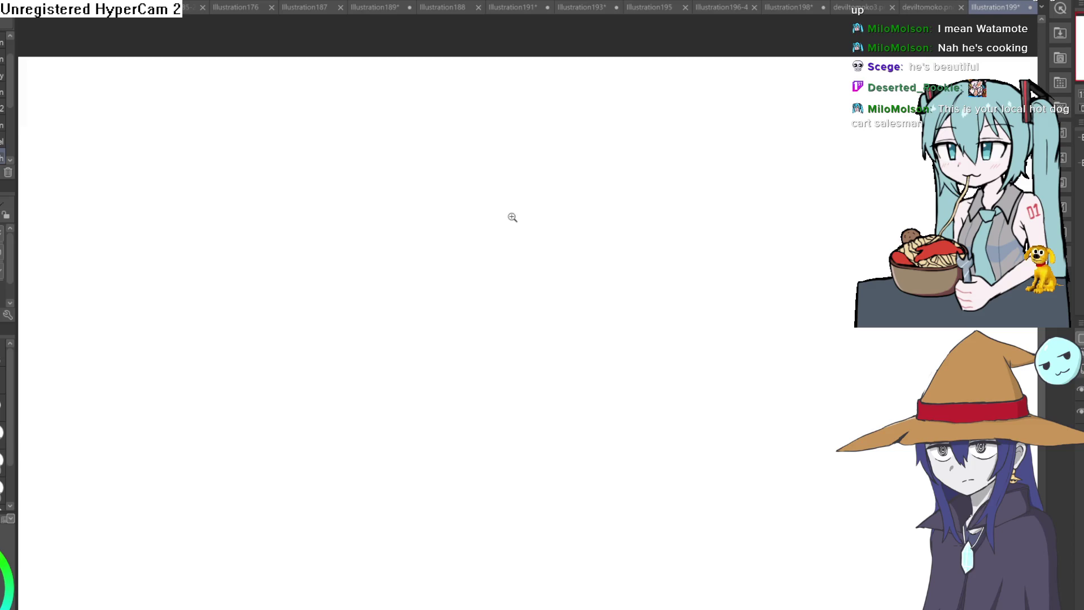
pyautogui.moveTo(503, 173)
pyautogui.mouseDown()
pyautogui.moveTo(400, 280)
pyautogui.moveTo(579, 278)
pyautogui.moveTo(497, 164)
pyautogui.moveTo(477, 165)
pyautogui.moveTo(497, 164)
pyautogui.mouseUp()
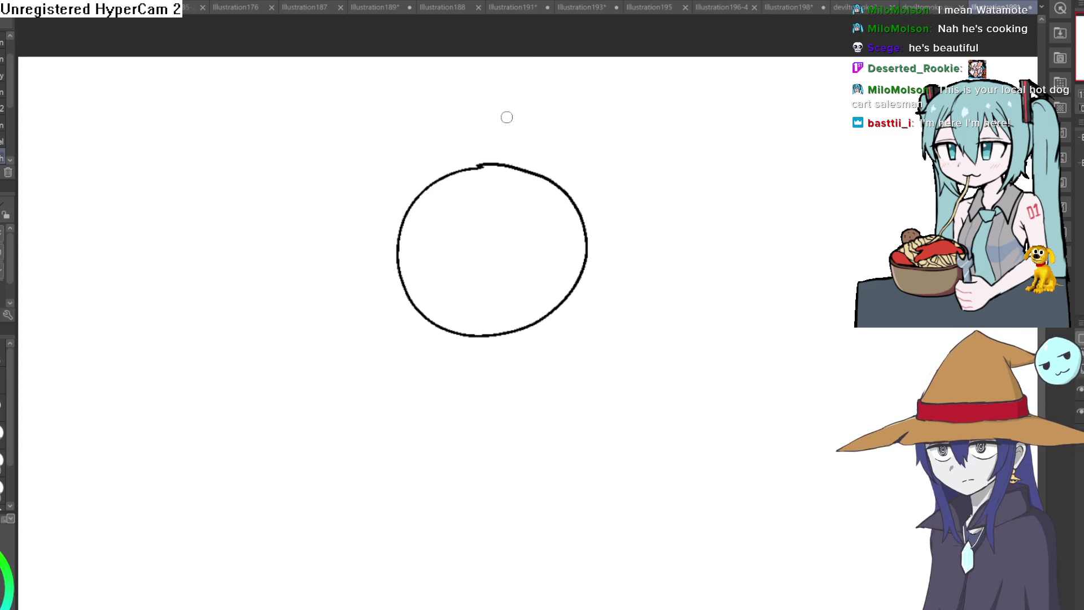
pyautogui.moveTo(493, 162)
pyautogui.mouseDown()
pyautogui.moveTo(467, 235)
pyautogui.moveTo(516, 295)
pyautogui.moveTo(515, 325)
pyautogui.moveTo(492, 162)
pyautogui.mouseUp()
# - Undo the unwanted vertical stroke and draw horizontal guide lines across the head circle
pyautogui.hotkey('ctrl', 'z')
pyautogui.moveTo(397, 263); pyautogui.dragTo(579, 242)
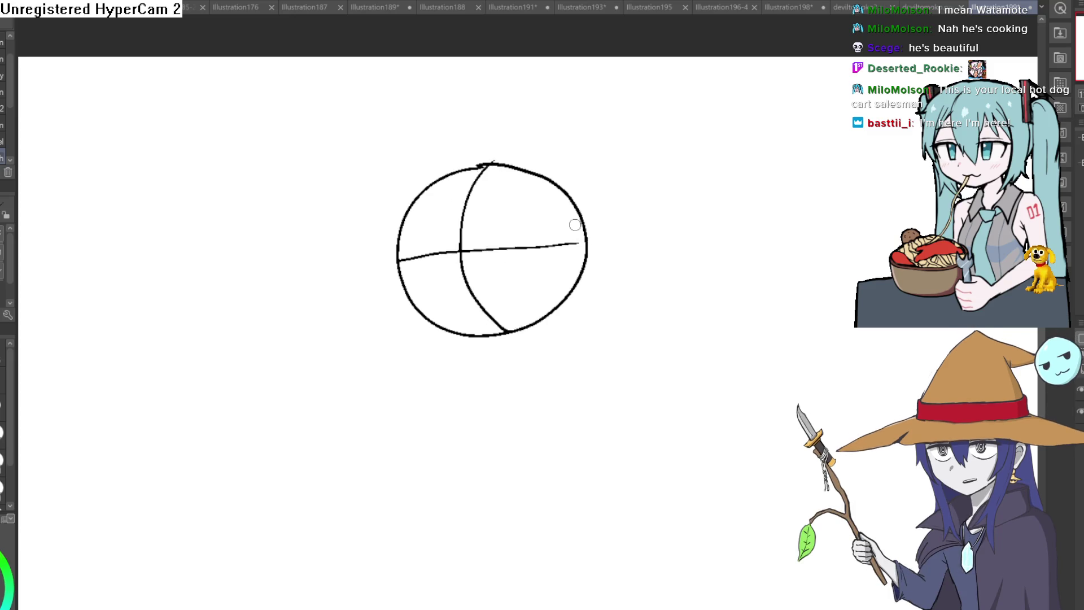
pyautogui.moveTo(398, 265); pyautogui.dragTo(598, 244)
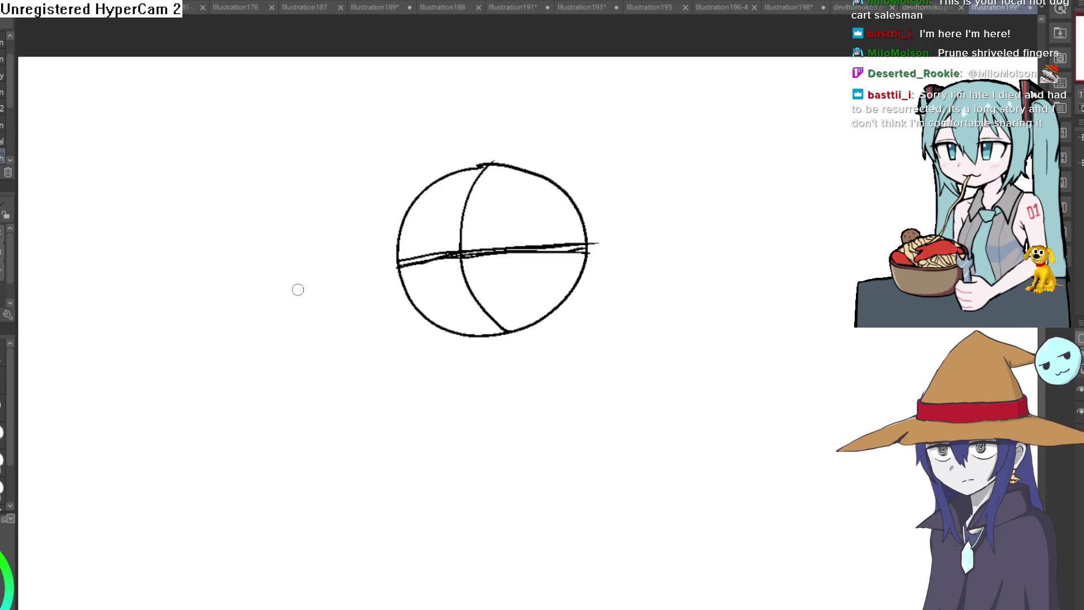
# - Draw a longer jaw curve from the circle's lower left, plus a second vertical guide through the circle
pyautogui.moveTo(400, 246)
pyautogui.mouseDown()
pyautogui.moveTo(407, 309)
pyautogui.moveTo(481, 346)
pyautogui.mouseUp()
pyautogui.hotkey('ctrl', 'z')
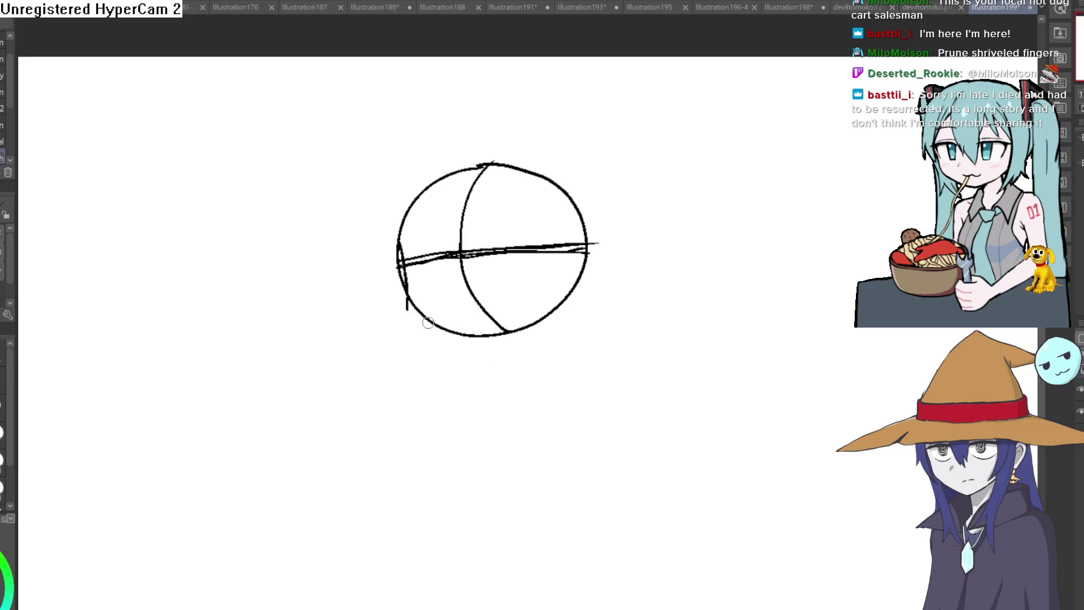
pyautogui.moveTo(399, 249)
pyautogui.mouseDown()
pyautogui.moveTo(410, 310)
pyautogui.moveTo(459, 341)
pyautogui.mouseUp()
pyautogui.hotkey('ctrl', 'z')
pyautogui.moveTo(402, 293); pyautogui.dragTo(496, 356)
pyautogui.moveTo(461, 223); pyautogui.dragTo(483, 342)
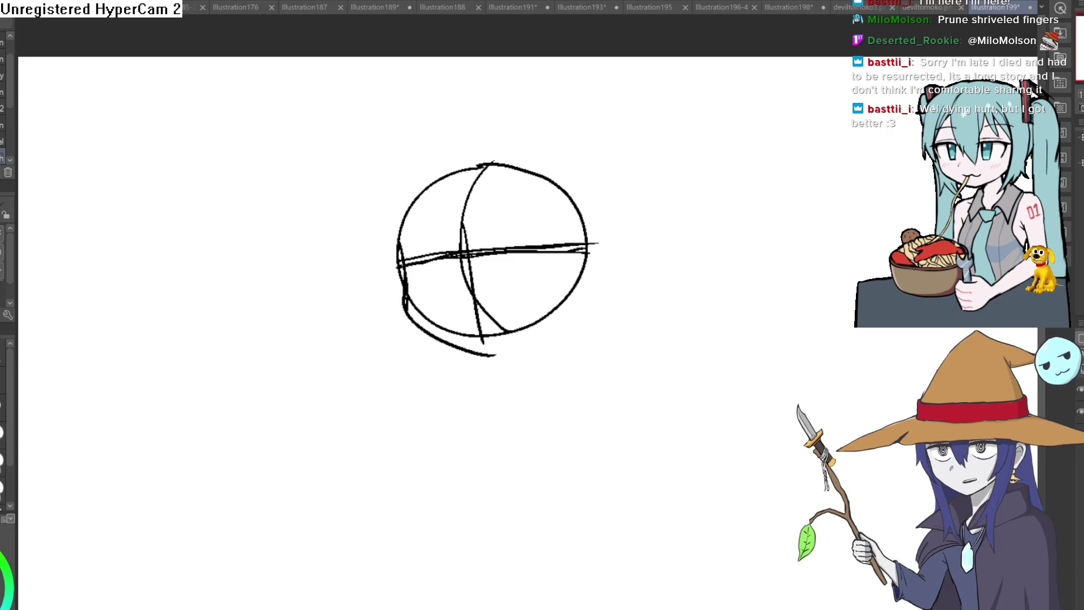
pyautogui.moveTo(597, 347); pyautogui.dragTo(737, 287)
# - Undo the stray zigzag, then add a stroke reinforcing the head's left edge
pyautogui.hotkey('ctrl', 'z')
pyautogui.click(403, 276)
pyautogui.moveTo(410, 257)
pyautogui.mouseDown()
pyautogui.moveTo(418, 327)
pyautogui.moveTo(478, 400)
pyautogui.moveTo(574, 429)
pyautogui.moveTo(717, 331)
pyautogui.moveTo(726, 302)
pyautogui.mouseUp()
pyautogui.moveTo(798, 227)
pyautogui.mouseDown()
pyautogui.moveTo(705, 314)
pyautogui.moveTo(690, 310)
pyautogui.mouseUp()
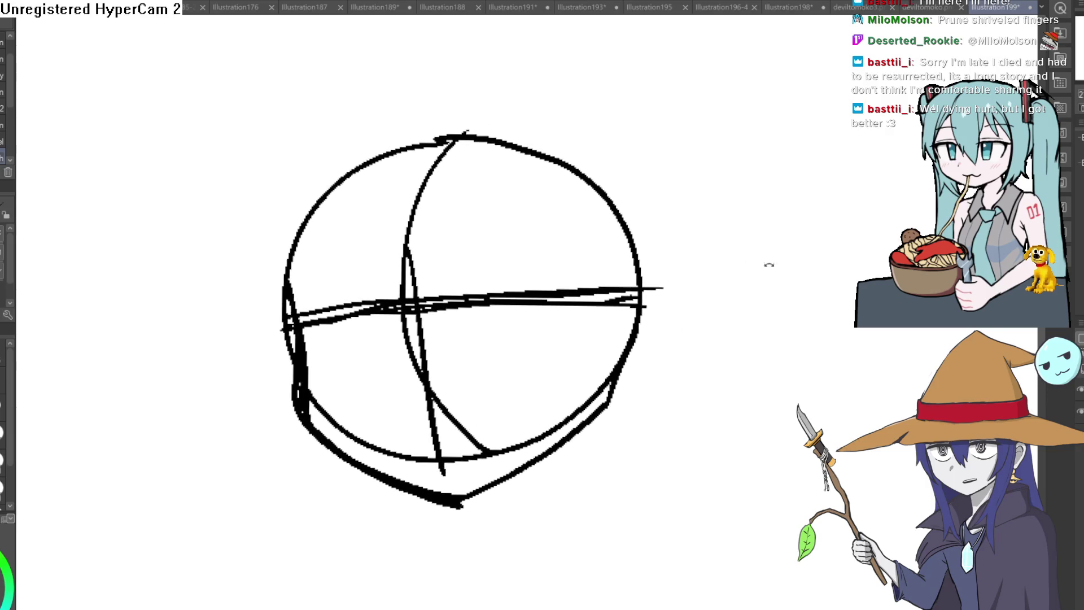
pyautogui.scroll(-3, 734, 237)
pyautogui.moveTo(721, 213)
pyautogui.mouseDown()
pyautogui.moveTo(762, 256)
pyautogui.moveTo(697, 274)
pyautogui.moveTo(686, 243)
pyautogui.mouseUp()
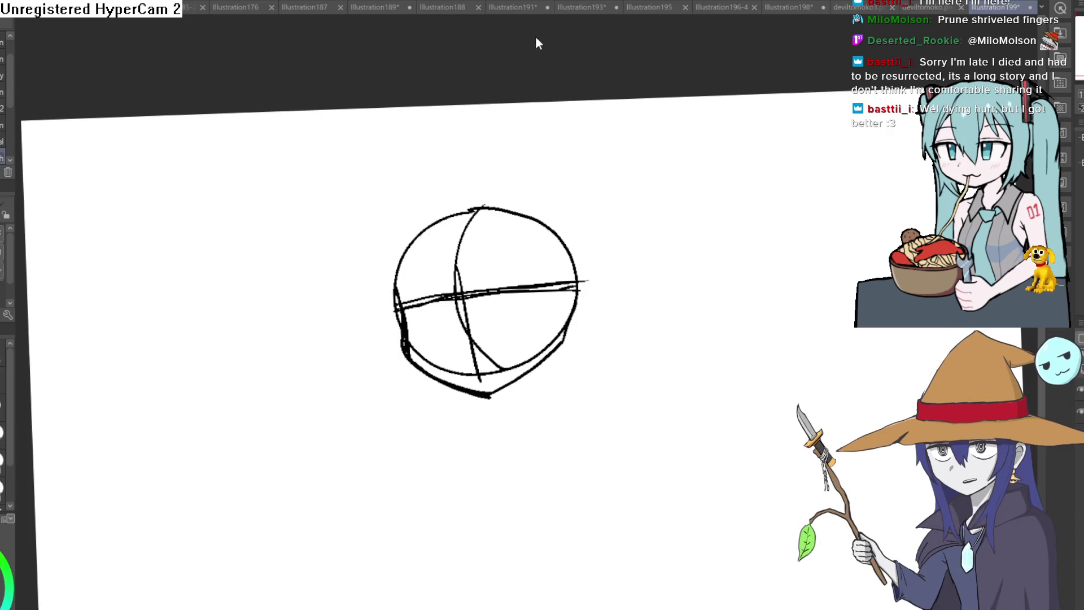
pyautogui.hotkey('ctrl', 'n')
pyautogui.press('Return')
pyautogui.moveTo(624, 285)
pyautogui.mouseDown()
pyautogui.moveTo(629, 213)
pyautogui.moveTo(632, 235)
pyautogui.moveTo(638, 211)
pyautogui.moveTo(678, 211)
pyautogui.moveTo(680, 198)
pyautogui.moveTo(741, 170)
pyautogui.mouseUp()
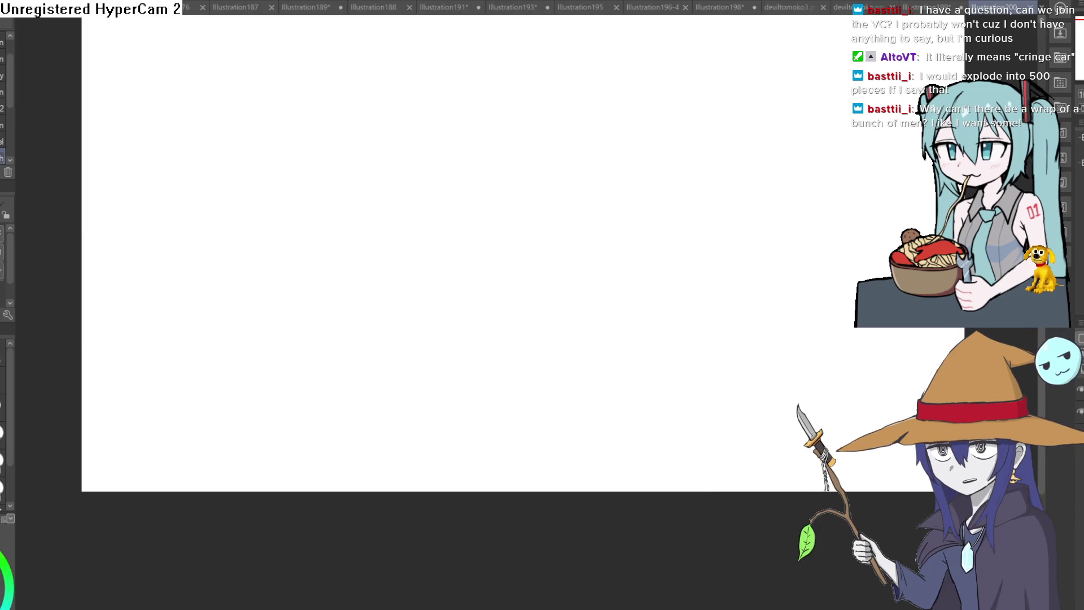
pyautogui.moveTo(545, 135); pyautogui.dragTo(547, 197)
pyautogui.hotkey('ctrl', 'z')
pyautogui.scroll(4, 540, 213)
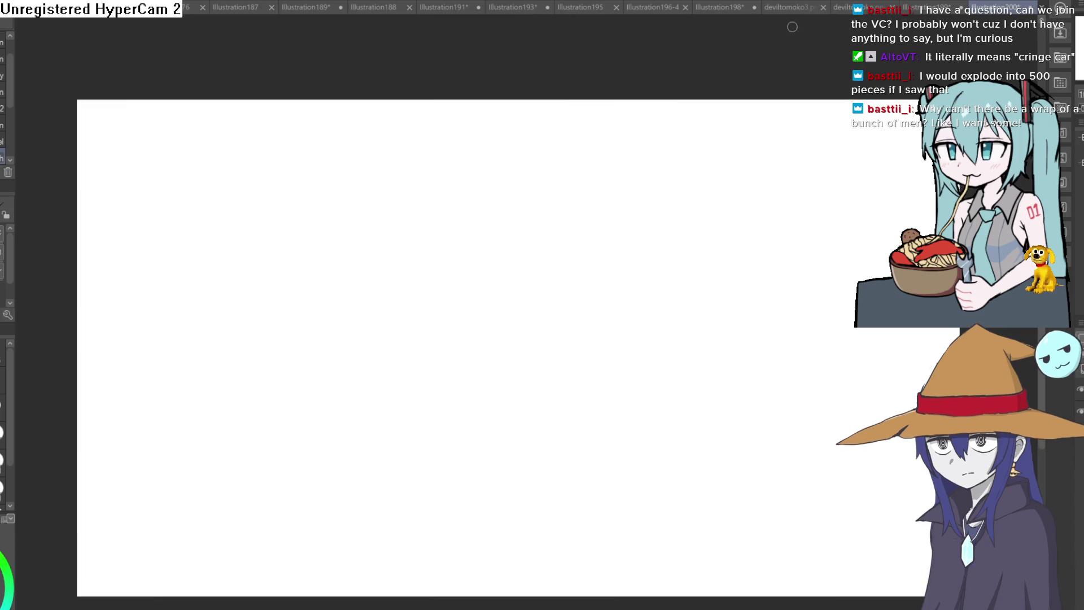
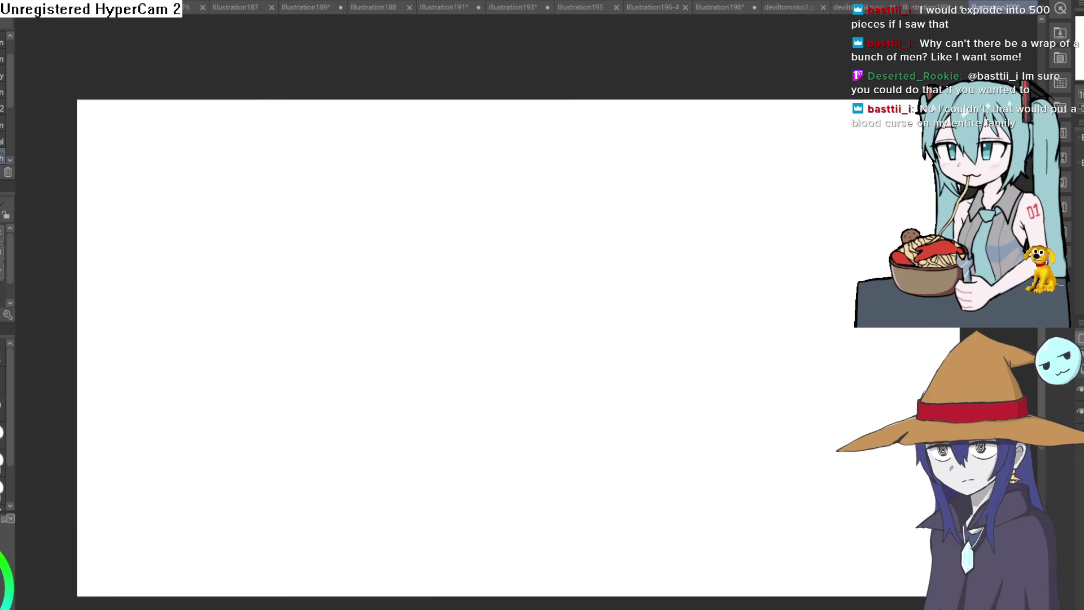
# - Draw and undo a test stroke, then switch to the Illustration193 rat band document
pyautogui.moveTo(488, 229); pyautogui.dragTo(497, 382)
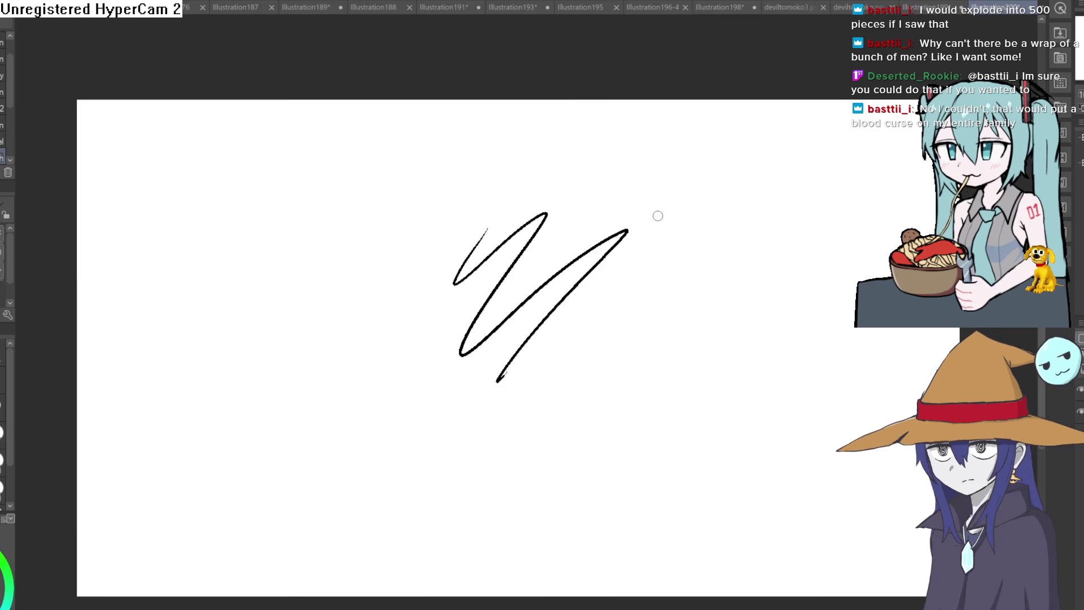
pyautogui.hotkey('ctrl', 'z')
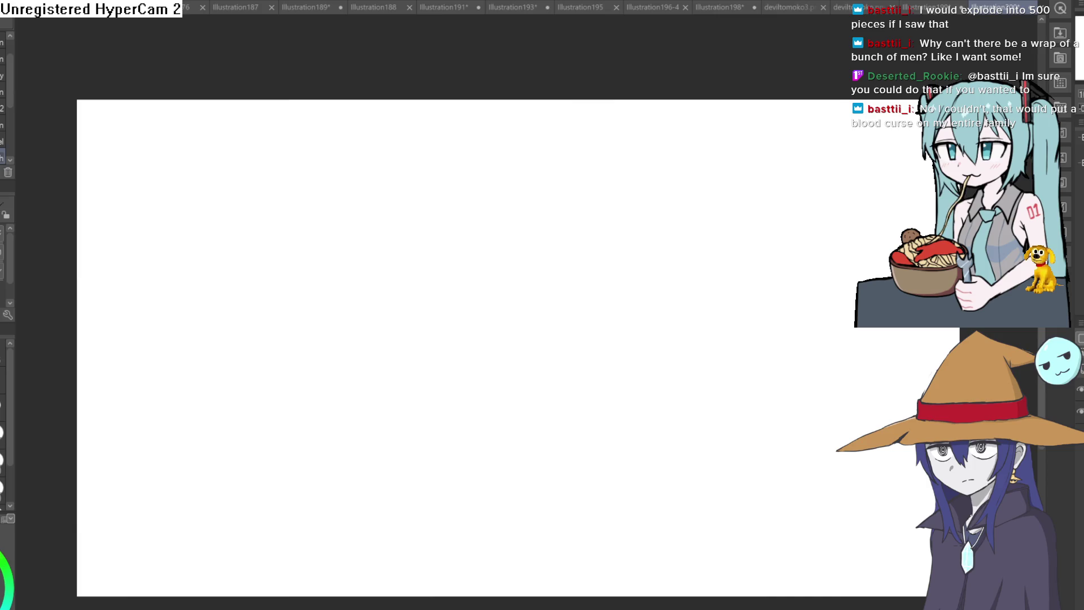
pyautogui.click(790, 3)
pyautogui.click(713, 2)
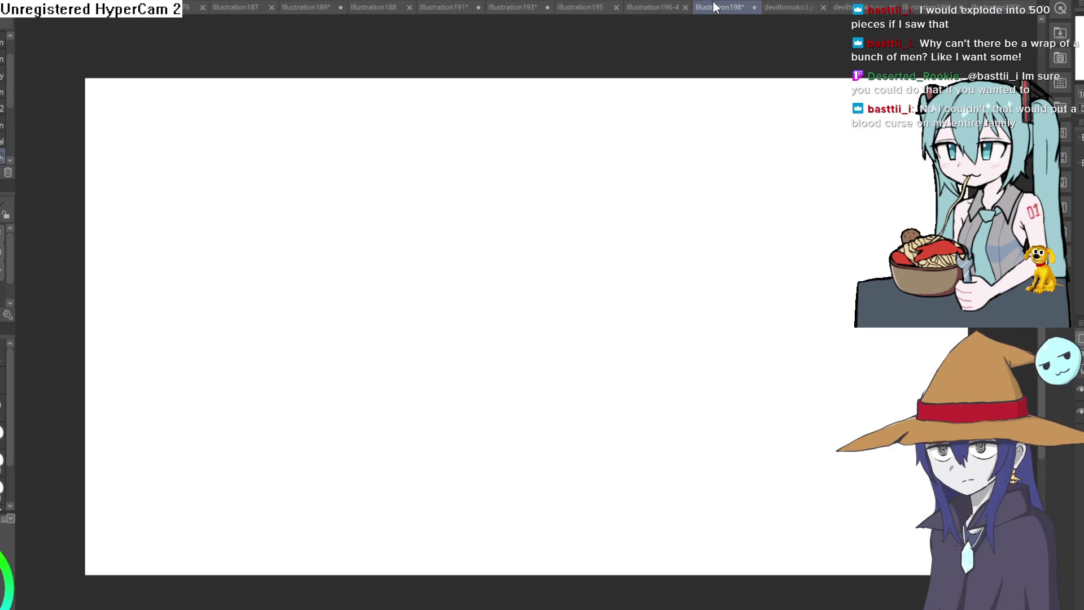
pyautogui.click(655, 7)
pyautogui.click(583, 5)
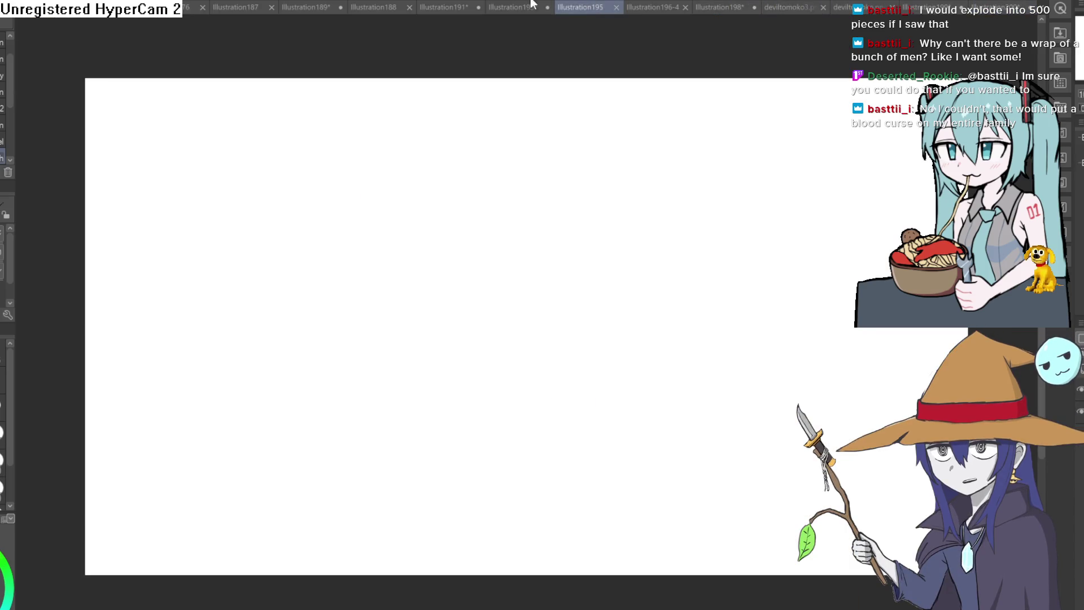
pyautogui.click(531, 4)
pyautogui.scroll(3, 697, 171)
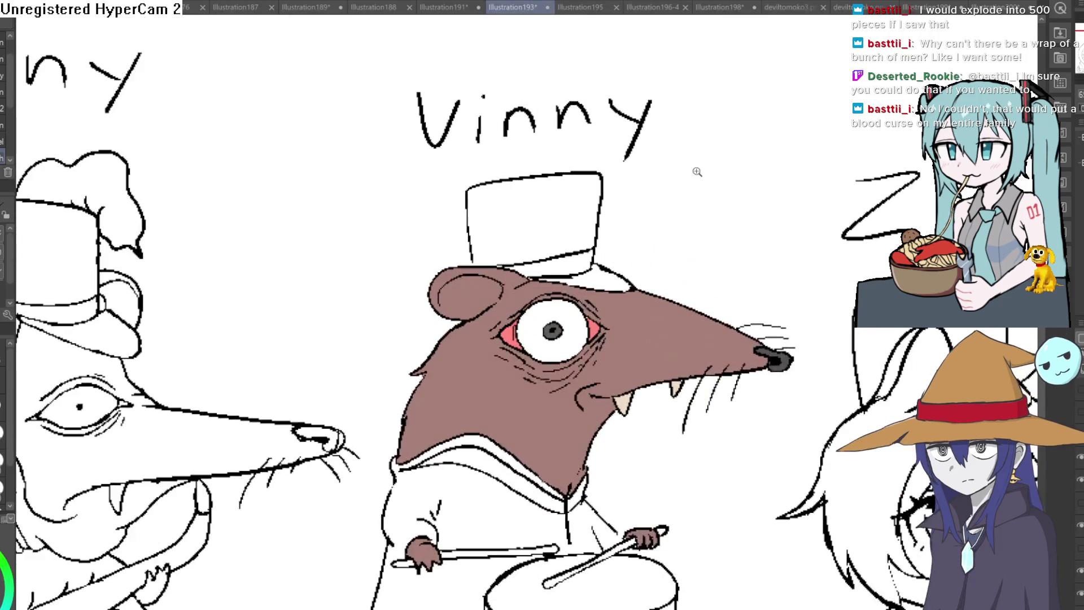
pyautogui.moveTo(702, 179)
pyautogui.mouseDown()
pyautogui.moveTo(692, 177)
pyautogui.moveTo(692, 113)
pyautogui.mouseUp()
pyautogui.scroll(-3, 688, 125)
pyautogui.scroll(1, 677, 134)
pyautogui.scroll(-2, 630, 106)
pyautogui.scroll(2, 583, 164)
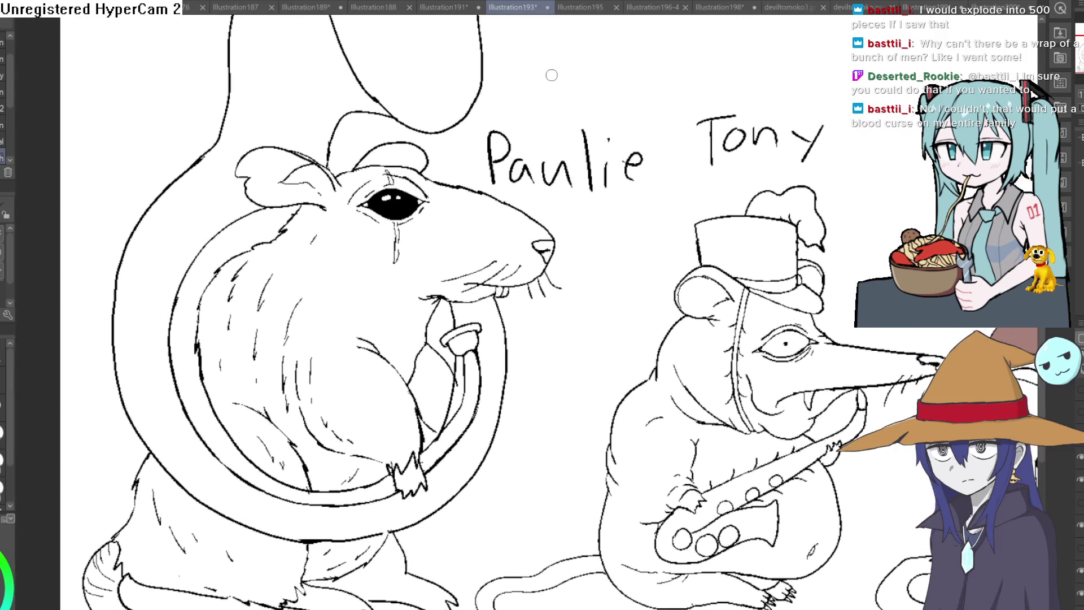
pyautogui.scroll(-3, 585, 281)
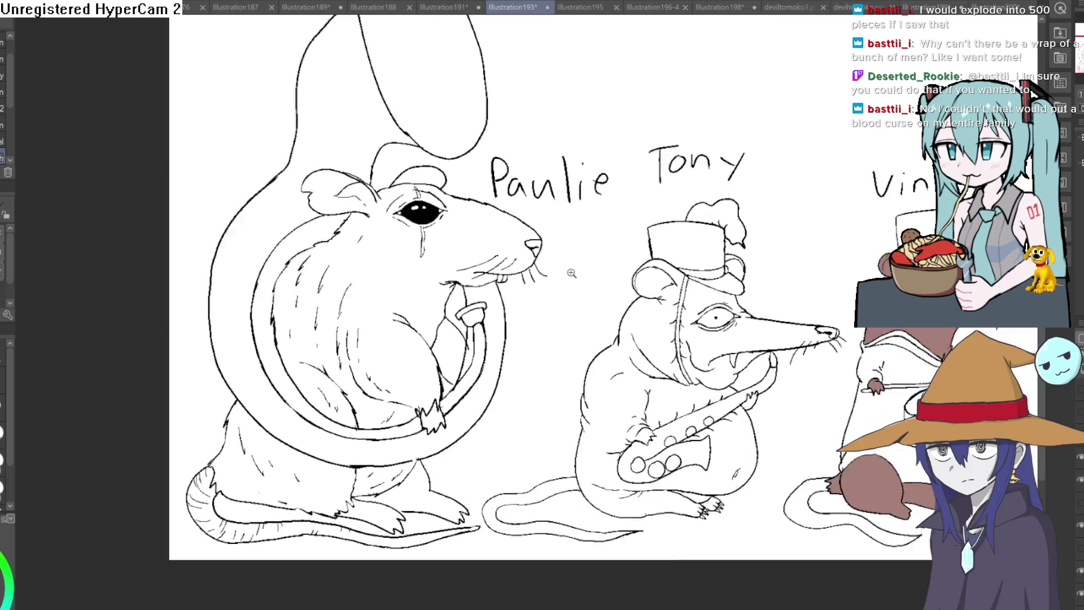
pyautogui.moveTo(492, 248); pyautogui.dragTo(508, 278)
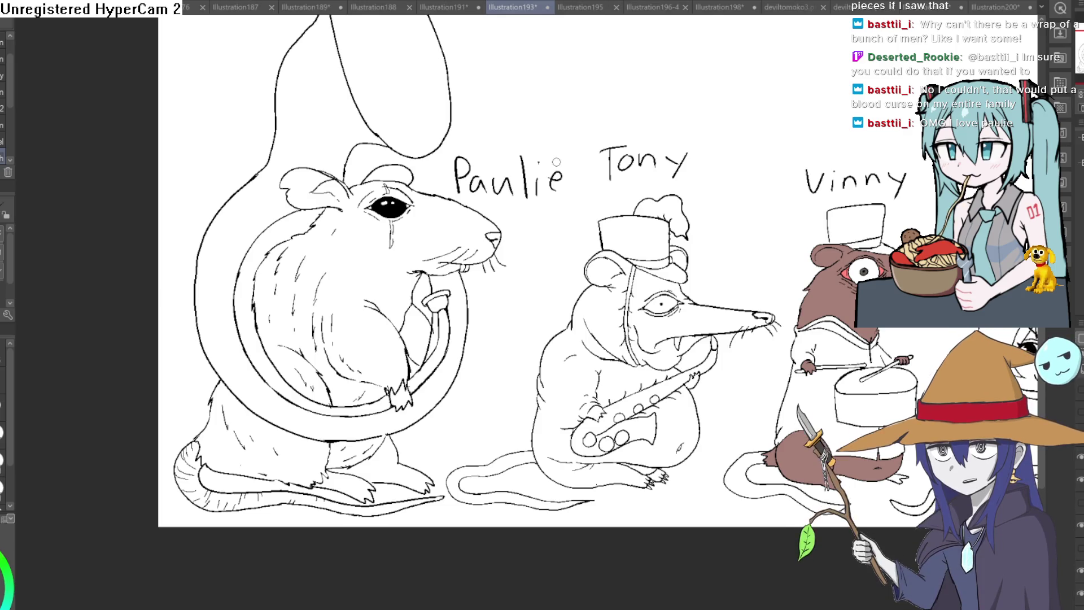
pyautogui.moveTo(520, 261)
pyautogui.mouseDown()
pyautogui.moveTo(496, 241)
pyautogui.moveTo(519, 233)
pyautogui.moveTo(549, 264)
pyautogui.mouseUp()
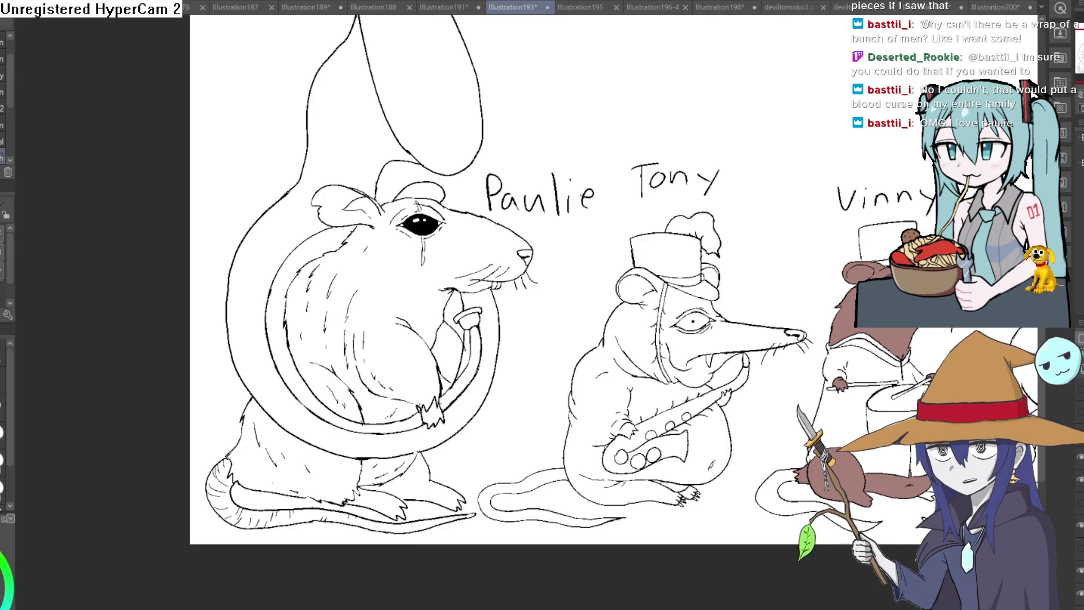
pyautogui.moveTo(565, 338)
pyautogui.mouseDown()
pyautogui.moveTo(565, 303)
pyautogui.moveTo(384, 129)
pyautogui.moveTo(395, 134)
pyautogui.mouseUp()
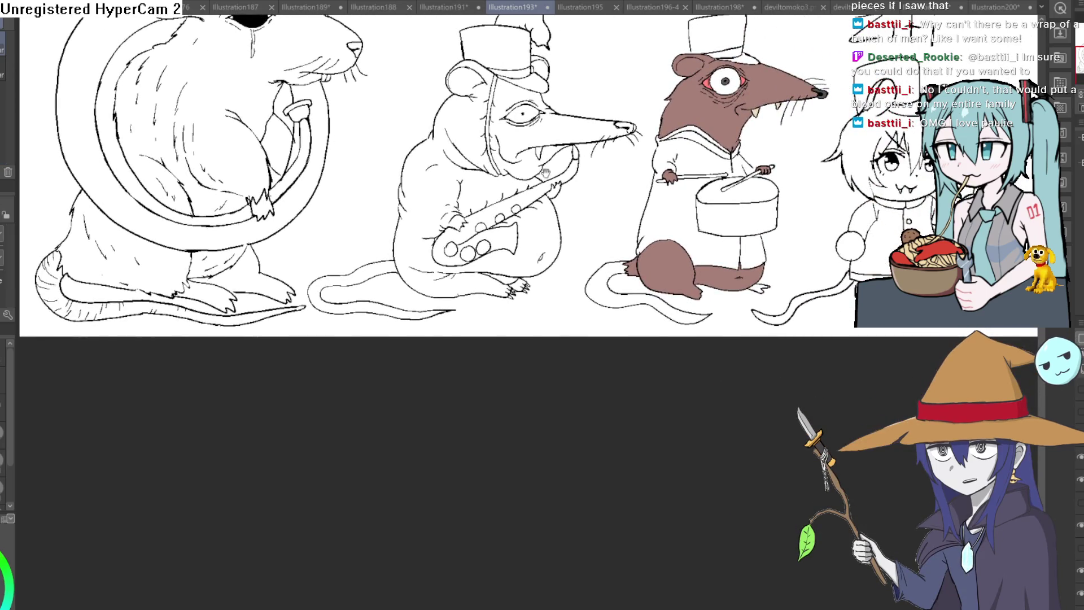
pyautogui.moveTo(546, 173); pyautogui.dragTo(513, 185)
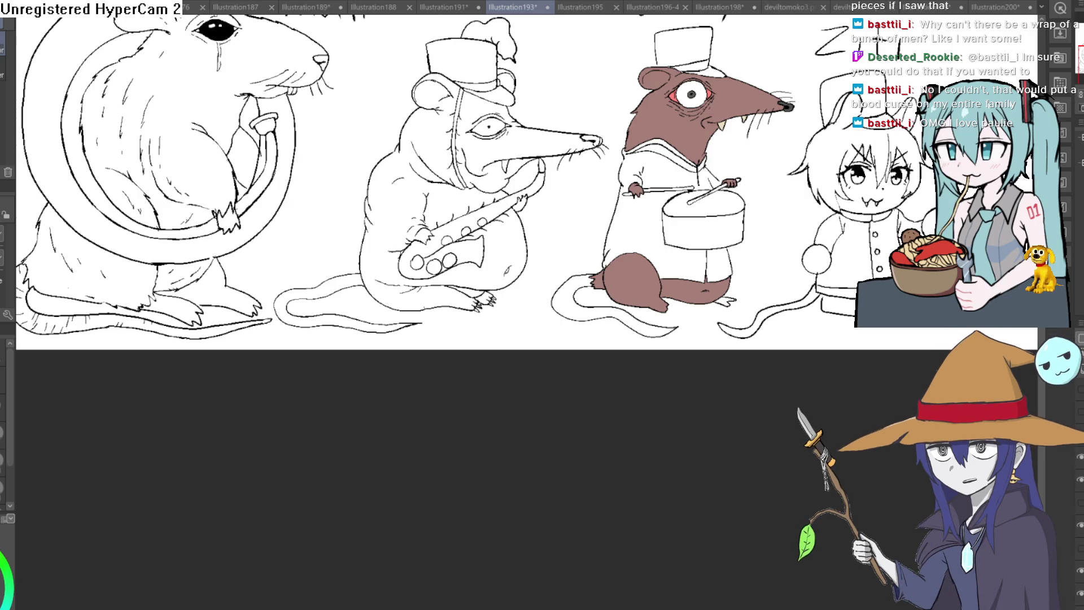
pyautogui.moveTo(159, 366); pyautogui.dragTo(221, 393)
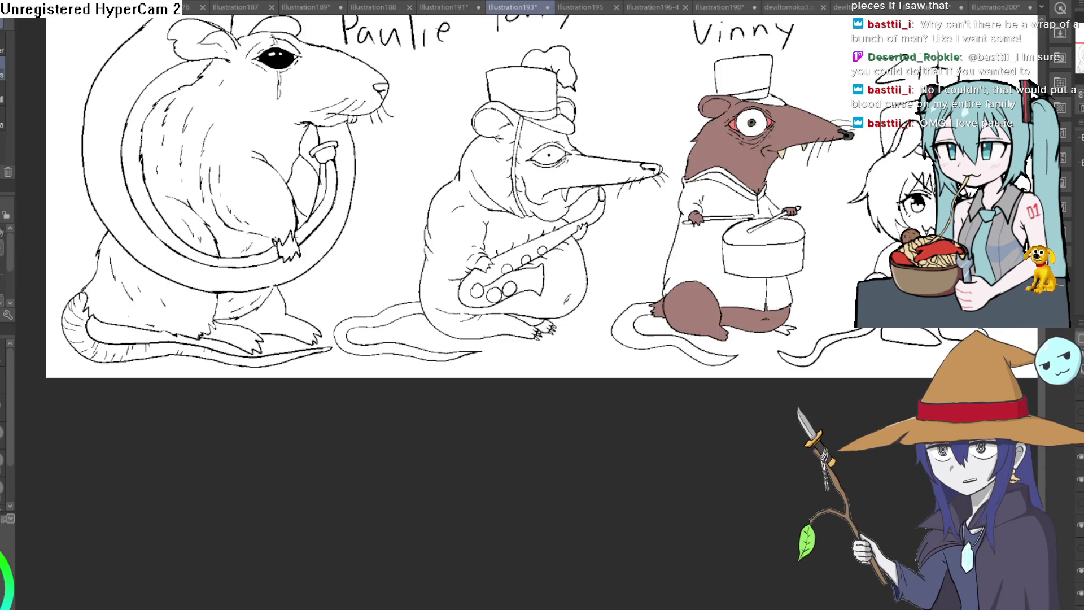
pyautogui.moveTo(294, 143); pyautogui.dragTo(350, 169)
# - Fill Paulie's upper body, lower body and the gap between his legs with grey-brown
pyautogui.click(350, 170)
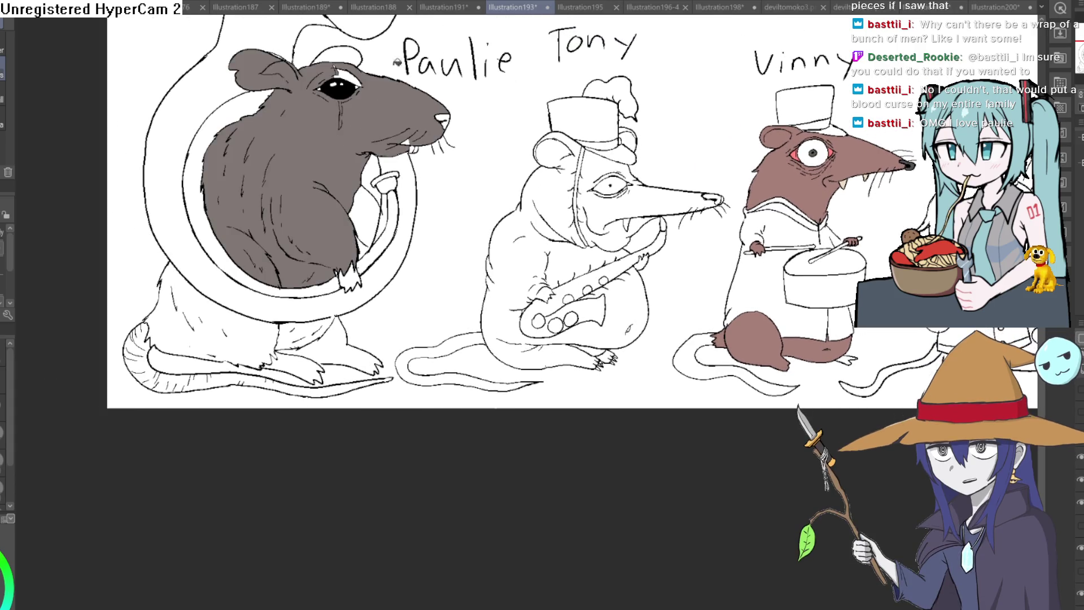
pyautogui.scroll(3, 369, 91)
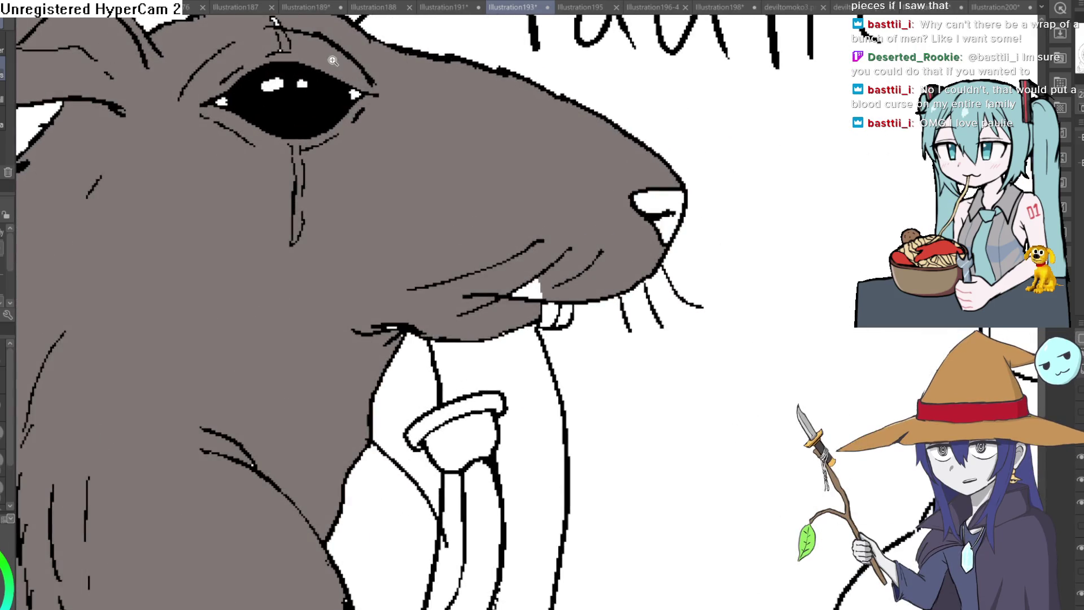
pyautogui.scroll(2, 395, 129)
pyautogui.scroll(-4, 395, 129)
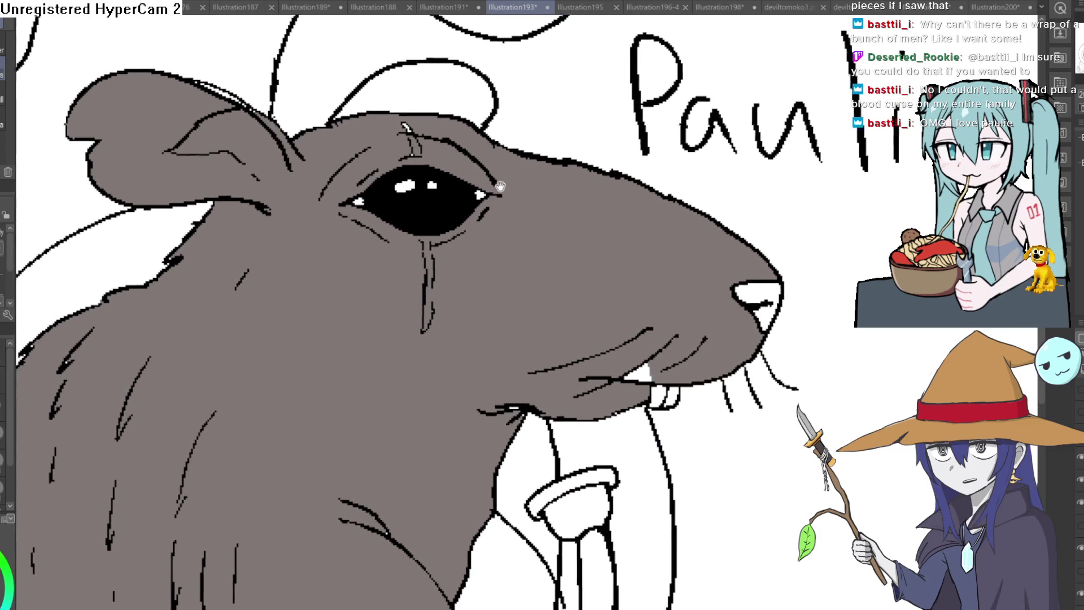
pyautogui.scroll(2, 608, 322)
pyautogui.scroll(-2, 608, 321)
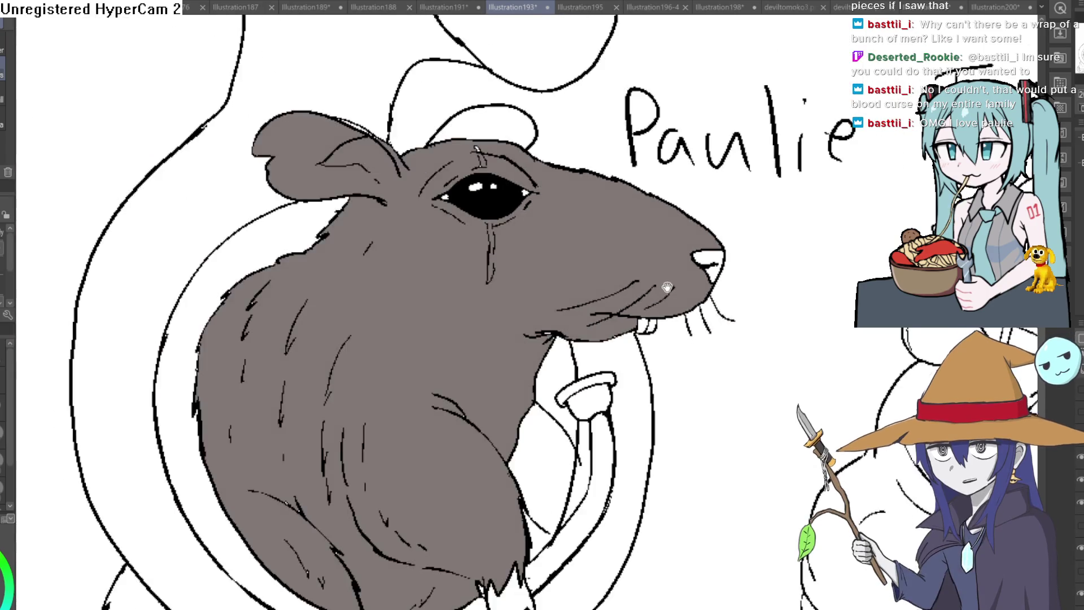
pyautogui.scroll(1, 642, 224)
pyautogui.scroll(-2, 642, 224)
pyautogui.scroll(2, 474, 110)
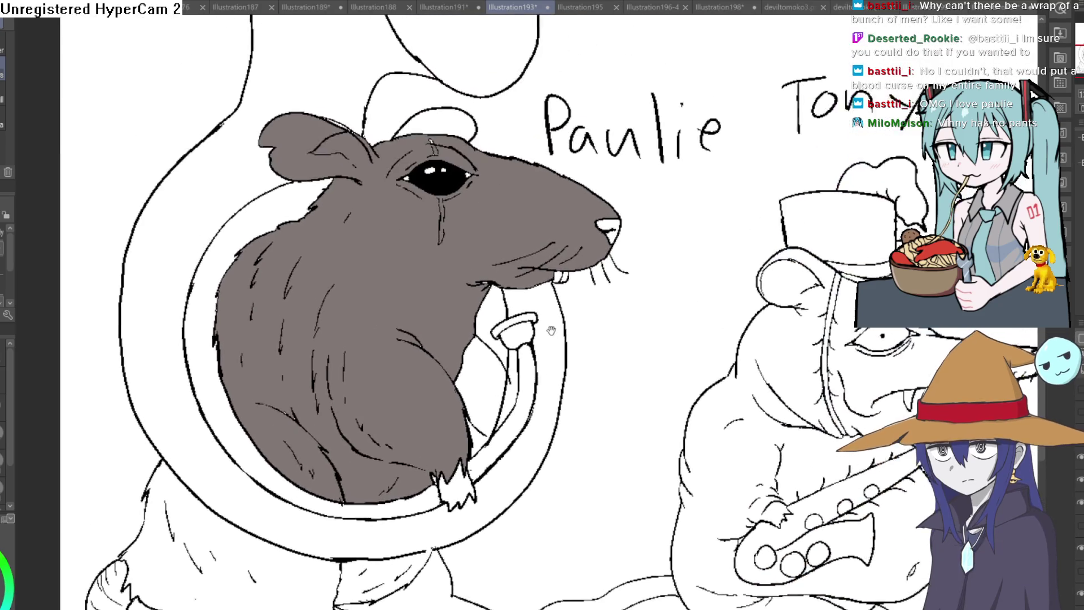
pyautogui.scroll(-2, 474, 110)
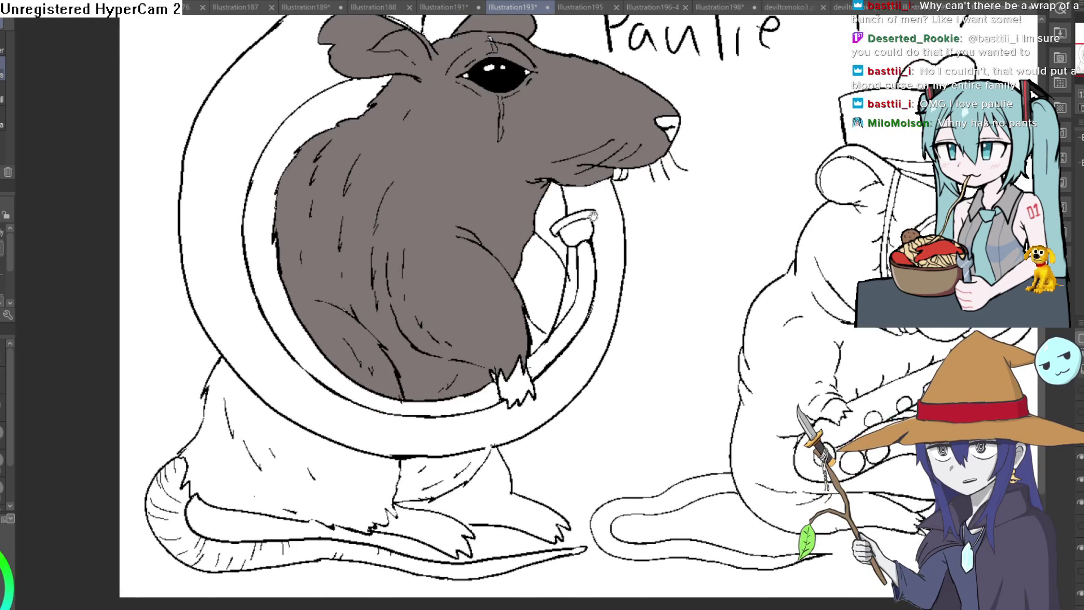
pyautogui.scroll(2, 447, 265)
pyautogui.click(381, 369)
pyautogui.click(469, 383)
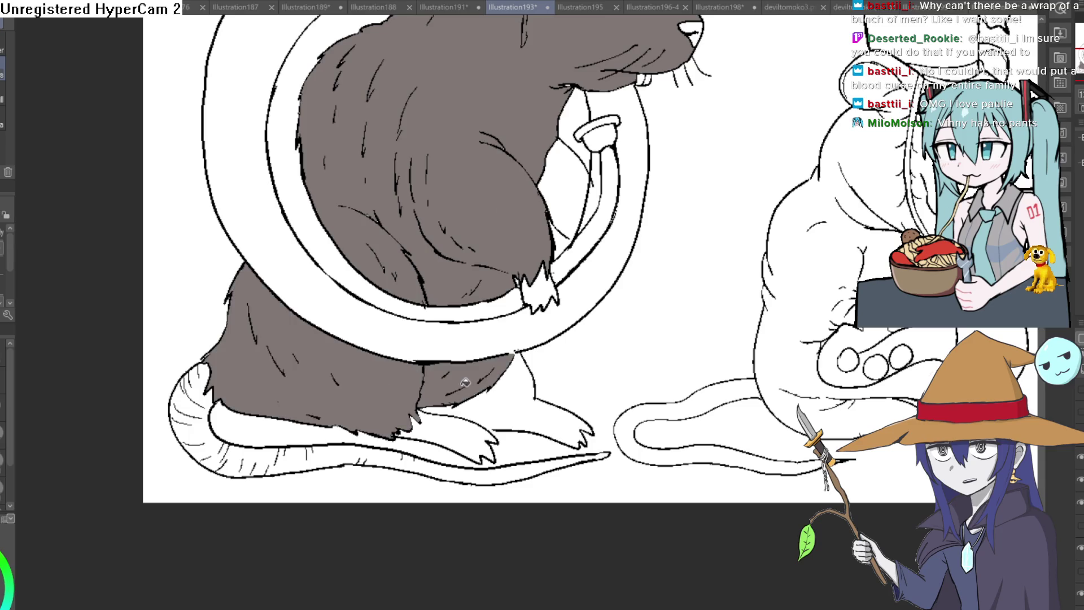
# - Pan across the lineup to bring Vinny and Ziti into view
pyautogui.scroll(-1, 615, 219)
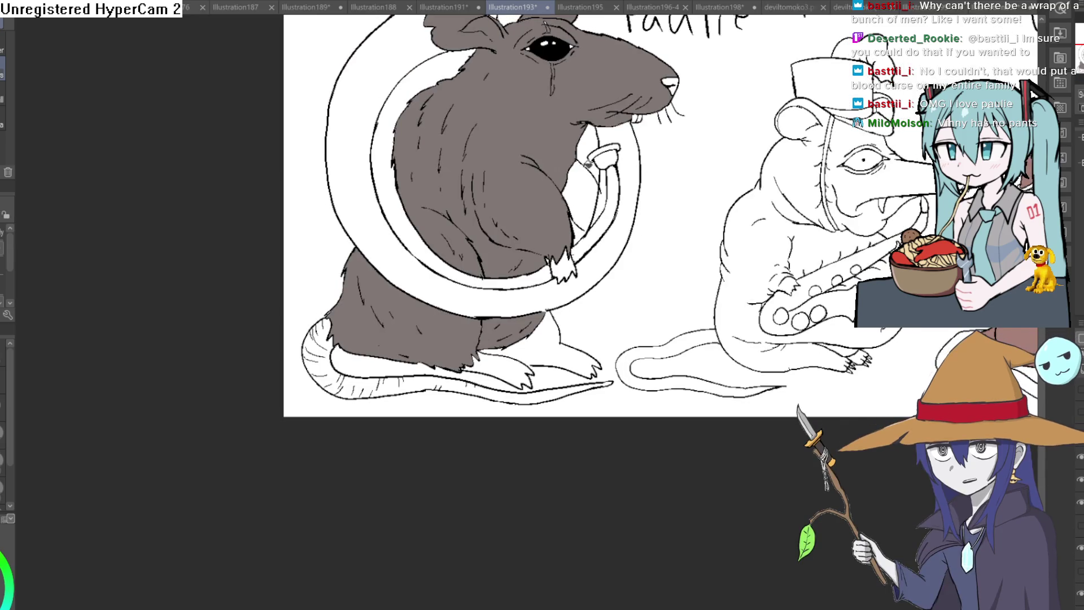
pyautogui.scroll(-1, 601, 181)
pyautogui.scroll(1, 610, 204)
pyautogui.moveTo(621, 226)
pyautogui.mouseDown()
pyautogui.moveTo(642, 265)
pyautogui.moveTo(637, 294)
pyautogui.mouseUp()
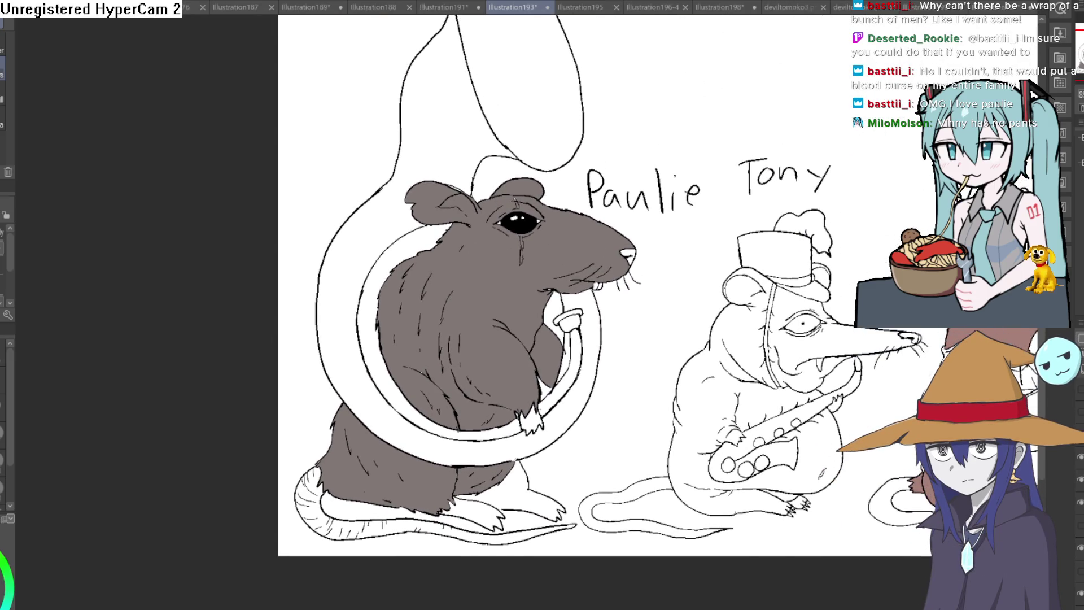
pyautogui.moveTo(604, 175); pyautogui.dragTo(550, 158)
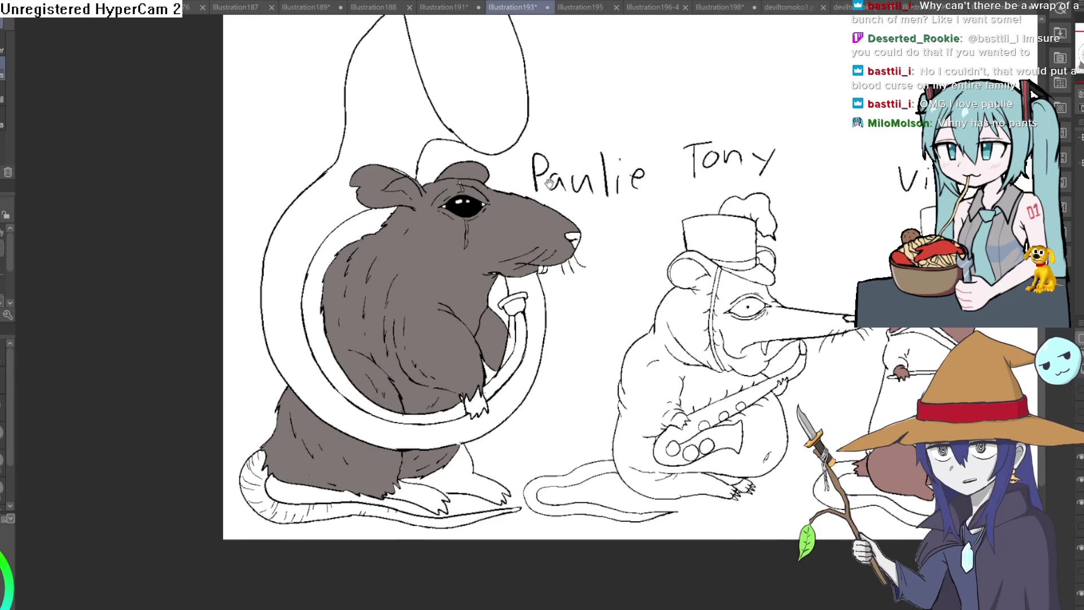
pyautogui.moveTo(553, 177); pyautogui.dragTo(550, 199)
pyautogui.scroll(3, 471, 168)
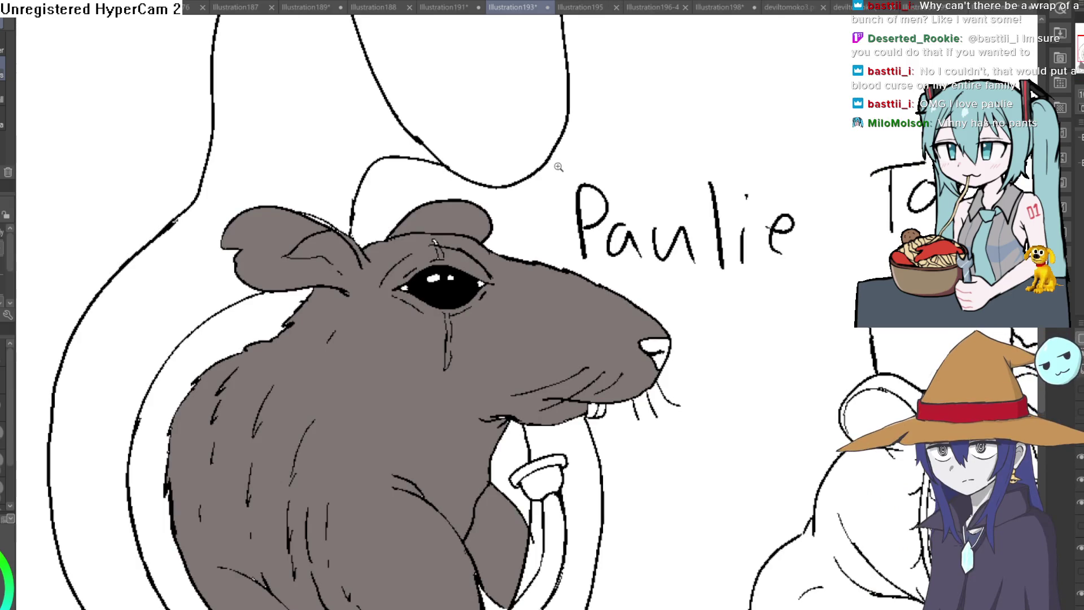
pyautogui.scroll(-4, 559, 167)
pyautogui.moveTo(613, 141); pyautogui.dragTo(580, 219)
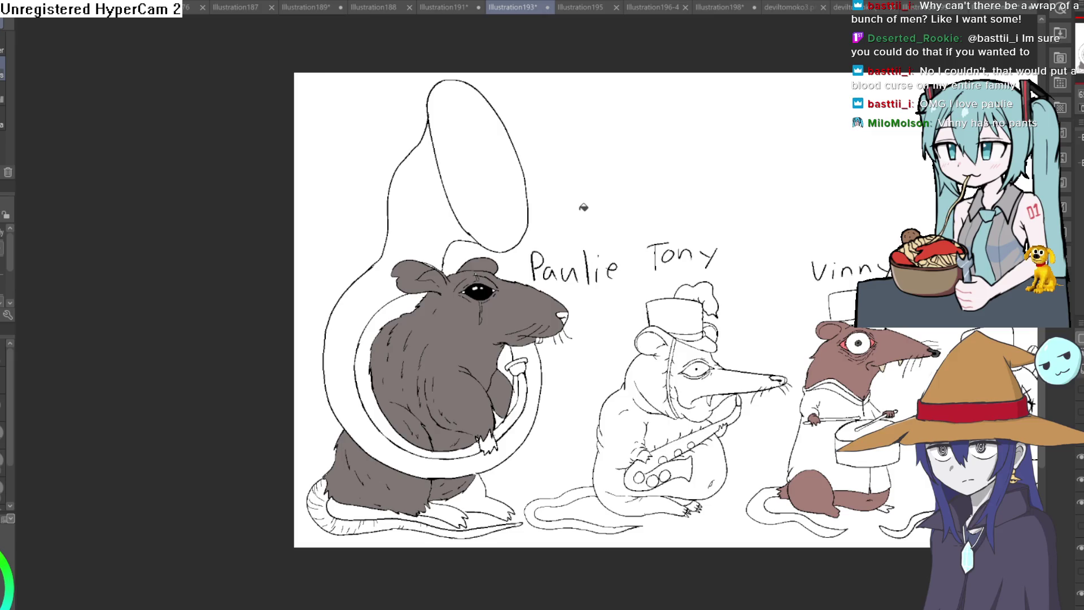
pyautogui.moveTo(1002, 292); pyautogui.dragTo(743, 210)
pyautogui.moveTo(809, 240); pyautogui.dragTo(771, 239)
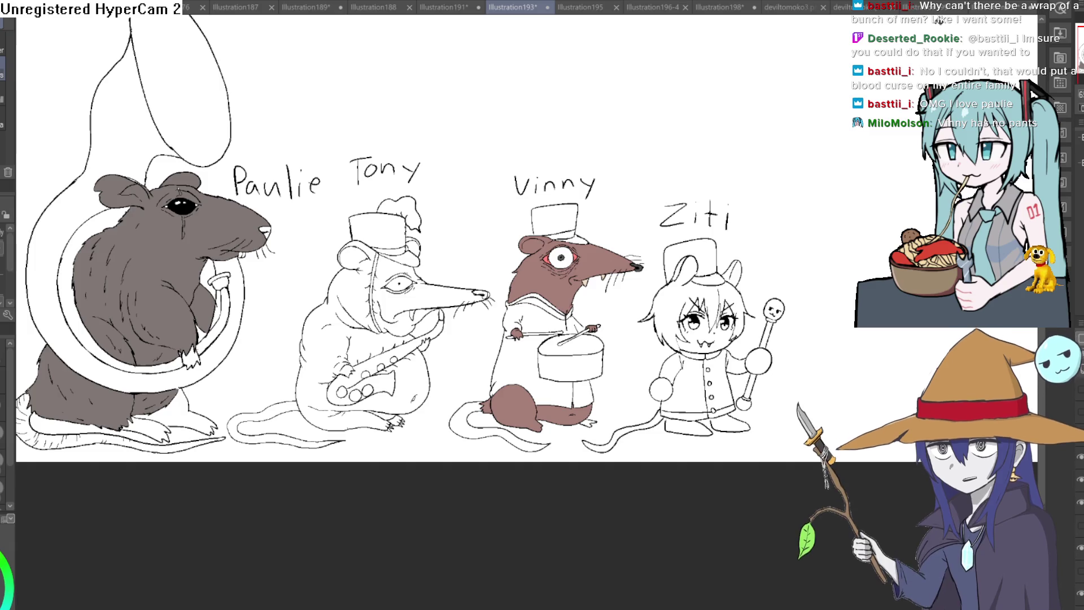
pyautogui.scroll(5, 645, 278)
# - Zoom in on Ziti and try leg, diagonal and belt strokes, undoing each one
pyautogui.moveTo(645, 279)
pyautogui.mouseDown()
pyautogui.moveTo(621, 285)
pyautogui.moveTo(619, 226)
pyautogui.mouseUp()
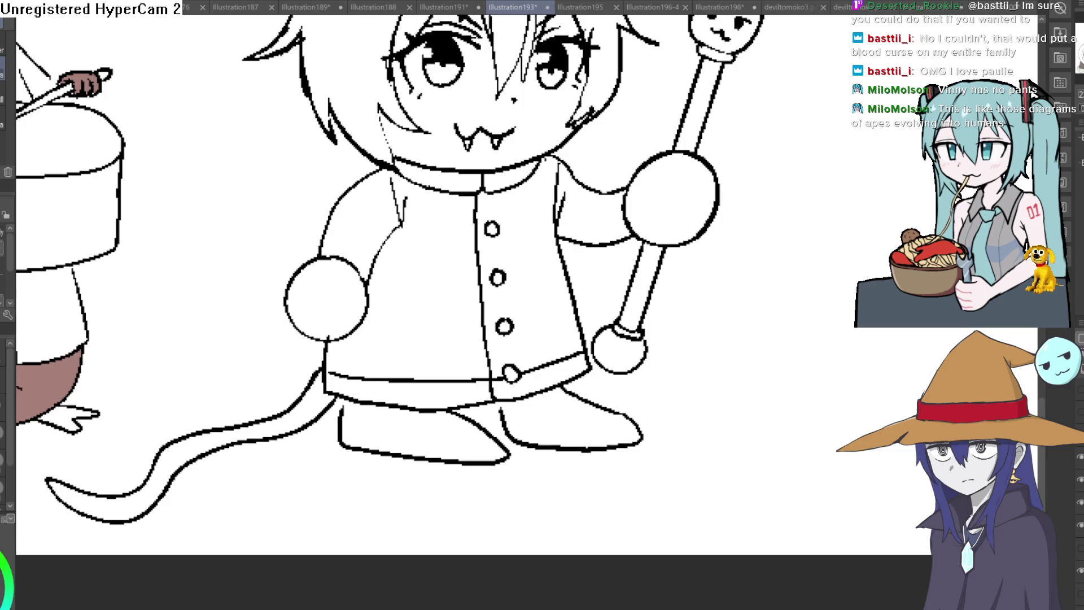
pyautogui.moveTo(672, 343); pyautogui.dragTo(644, 331)
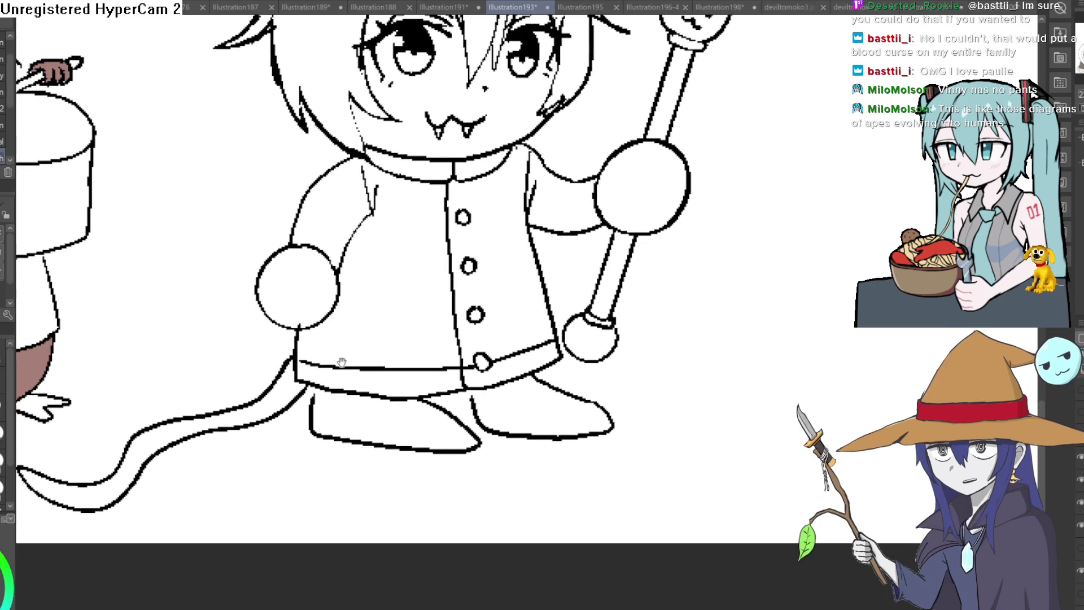
pyautogui.moveTo(309, 421); pyautogui.dragTo(310, 395)
pyautogui.hotkey('ctrl', 'z')
pyautogui.moveTo(666, 311); pyautogui.dragTo(665, 316)
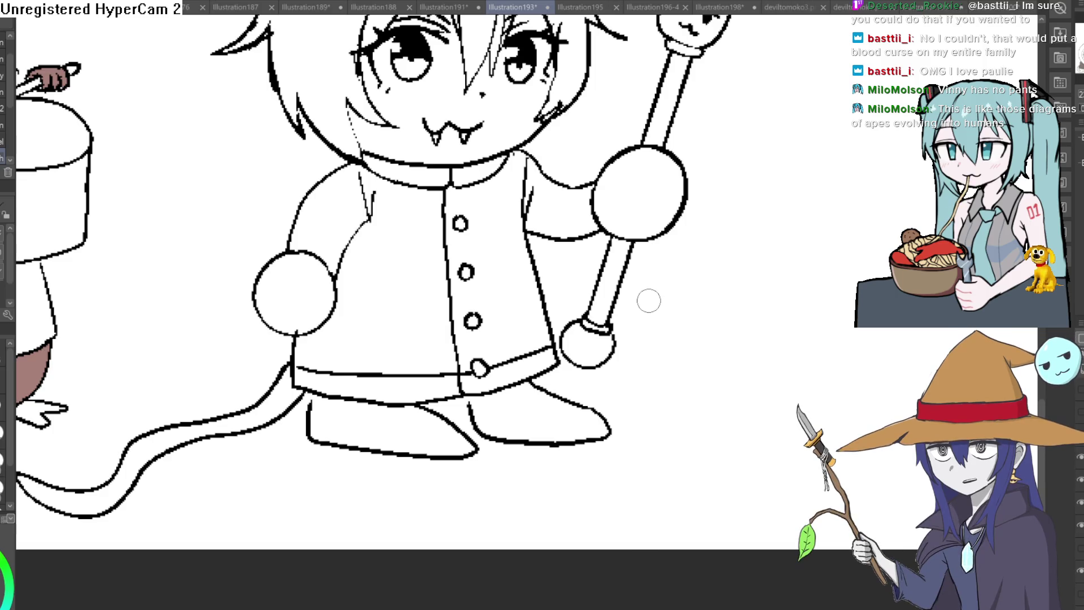
pyautogui.moveTo(315, 395); pyautogui.dragTo(359, 330)
pyautogui.hotkey('ctrl', 'z')
pyautogui.moveTo(525, 355)
pyautogui.mouseDown()
pyautogui.moveTo(527, 379)
pyautogui.moveTo(524, 356)
pyautogui.moveTo(465, 395)
pyautogui.mouseUp()
pyautogui.hotkey('ctrl', 'z')
pyautogui.hotkey('ctrl', 'z')
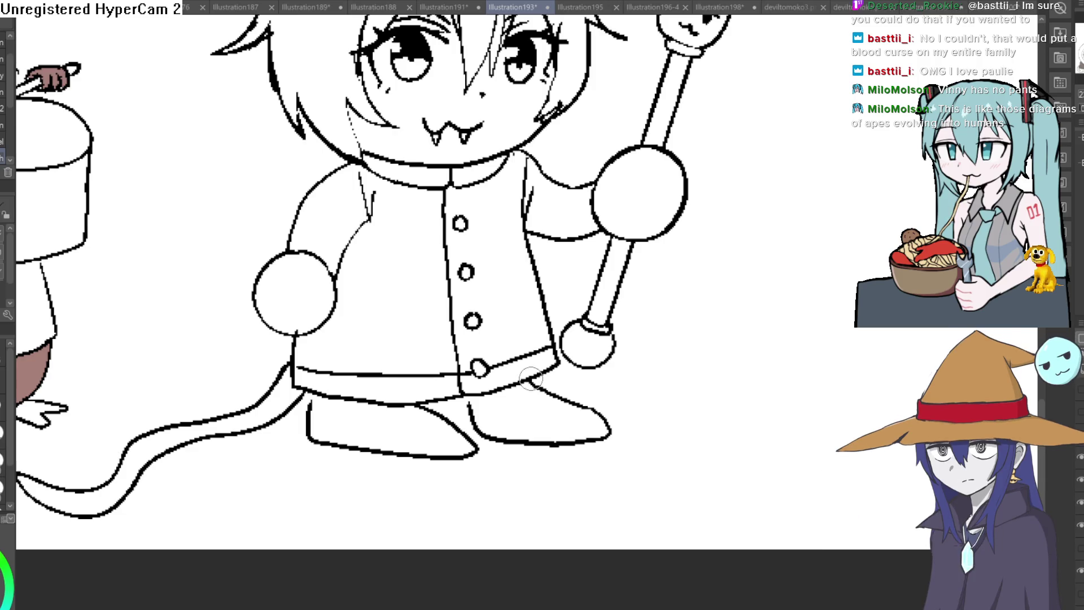
# - Draw grey guide lines down the coat's right side, at the belt, and along its left side
pyautogui.moveTo(529, 378); pyautogui.dragTo(525, 227)
pyautogui.moveTo(473, 399)
pyautogui.mouseDown()
pyautogui.moveTo(454, 351)
pyautogui.moveTo(415, 346)
pyautogui.moveTo(412, 398)
pyautogui.mouseUp()
pyautogui.moveTo(313, 398); pyautogui.dragTo(315, 315)
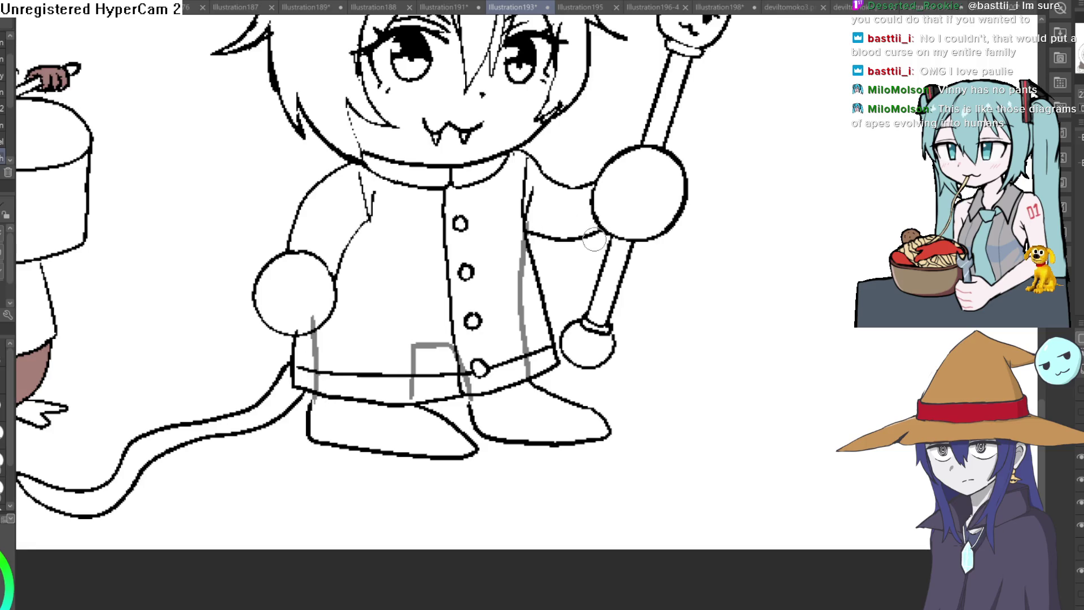
pyautogui.scroll(-5, 645, 294)
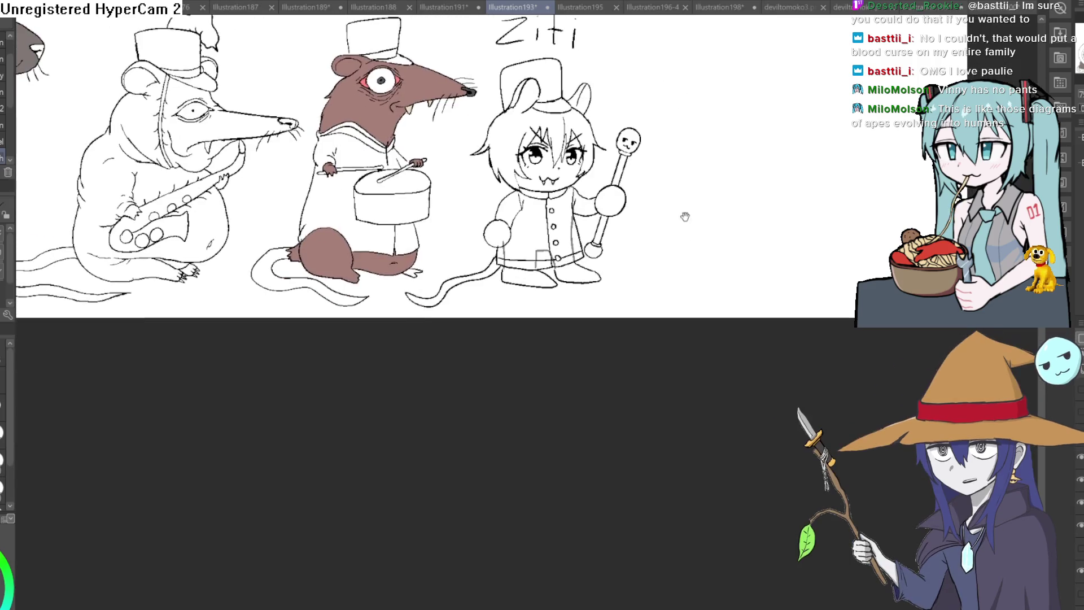
# - Bring Paulie and the other rats into view and change the working layer
pyautogui.scroll(4, 685, 217)
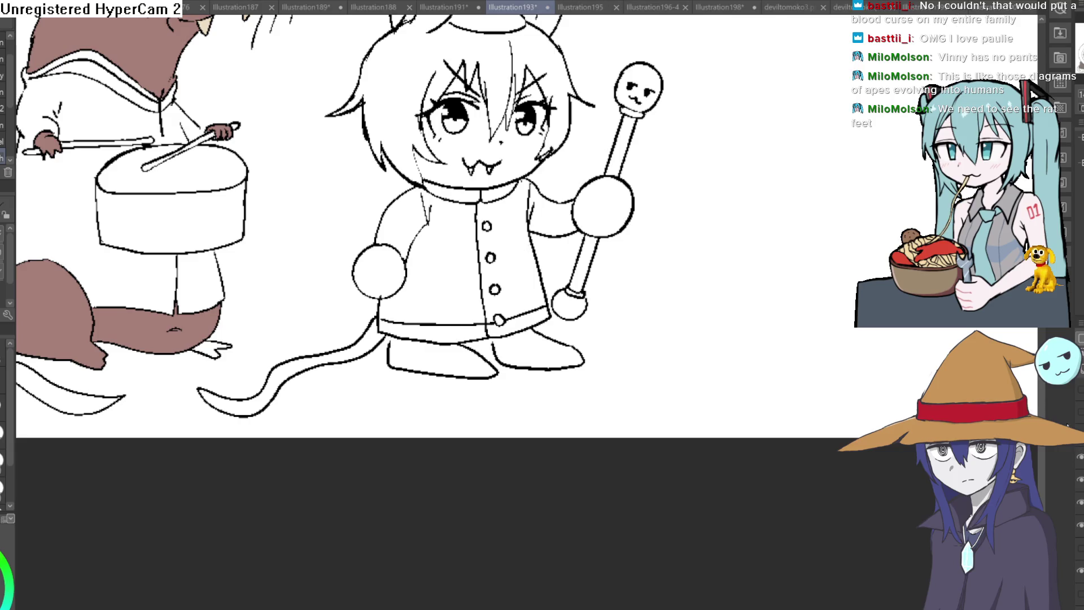
pyautogui.scroll(-5, 785, 310)
pyautogui.scroll(2, 698, 309)
pyautogui.moveTo(736, 276)
pyautogui.mouseDown()
pyautogui.moveTo(398, 210)
pyautogui.moveTo(74, 473)
pyautogui.mouseUp()
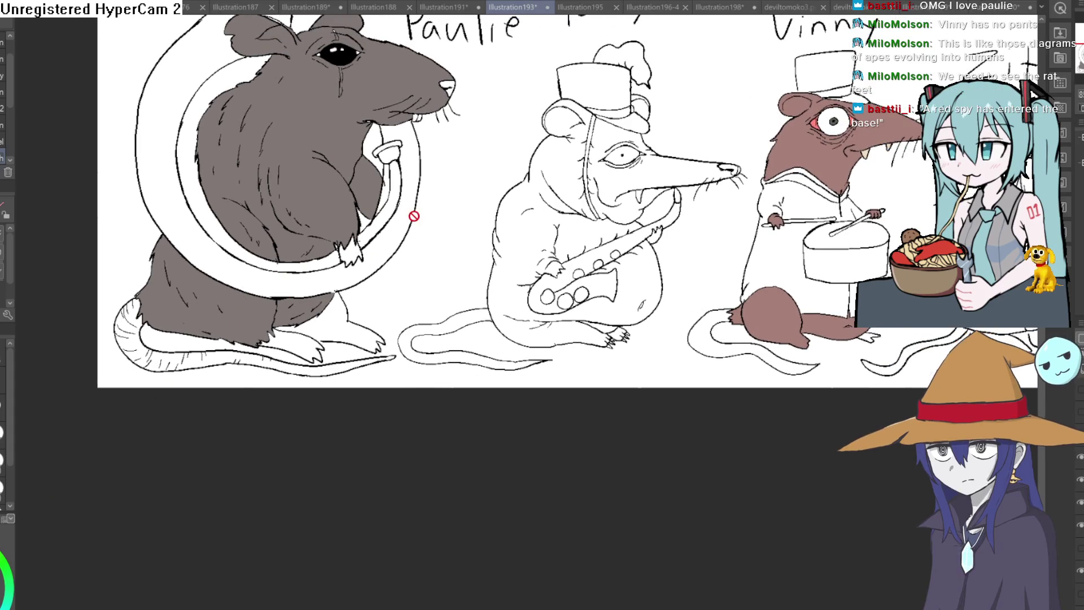
pyautogui.hotkey('ctrl', 'z')
pyautogui.hotkey('ctrl', 'y')
# - Select the Fill tool and zoom in on Ziti
pyautogui.press('g')
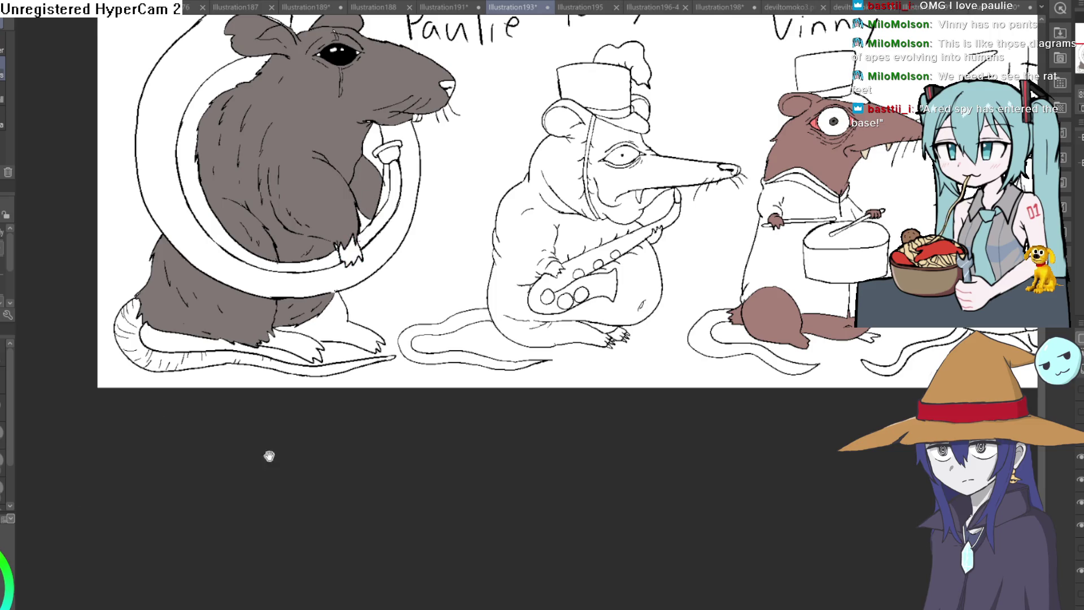
pyautogui.moveTo(905, 380); pyautogui.dragTo(595, 346)
pyautogui.moveTo(881, 355); pyautogui.dragTo(590, 421)
pyautogui.scroll(3, 690, 287)
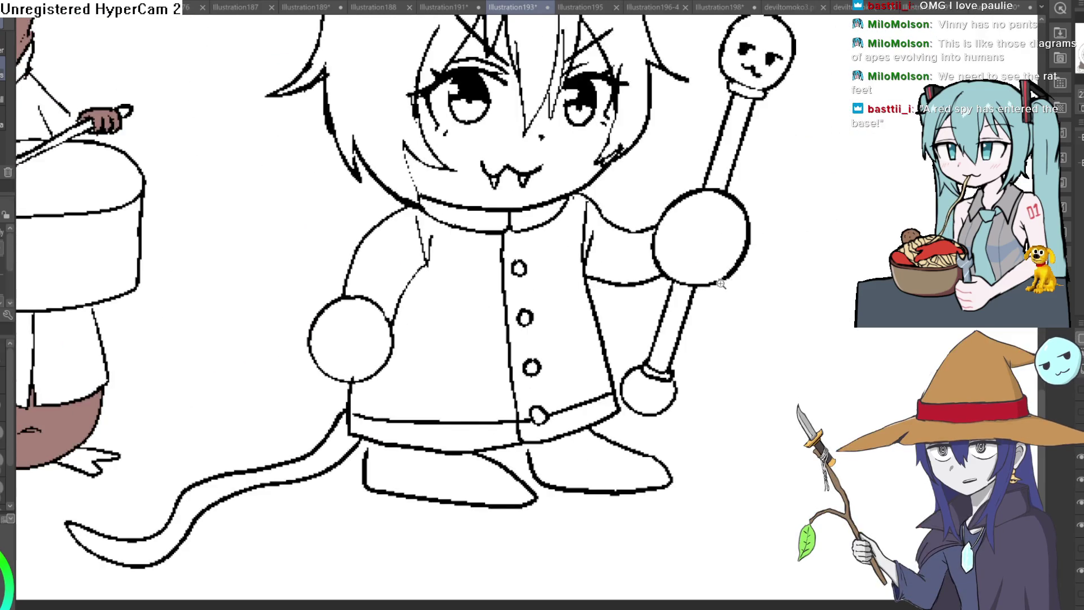
pyautogui.scroll(-2, 721, 284)
pyautogui.moveTo(722, 243); pyautogui.dragTo(673, 164)
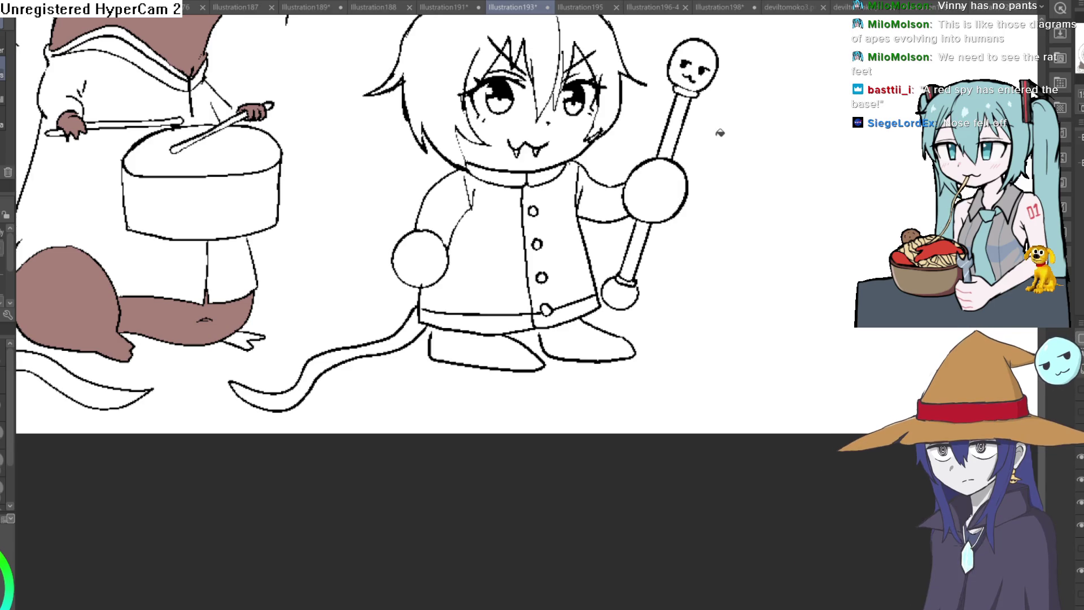
pyautogui.scroll(-5, 726, 184)
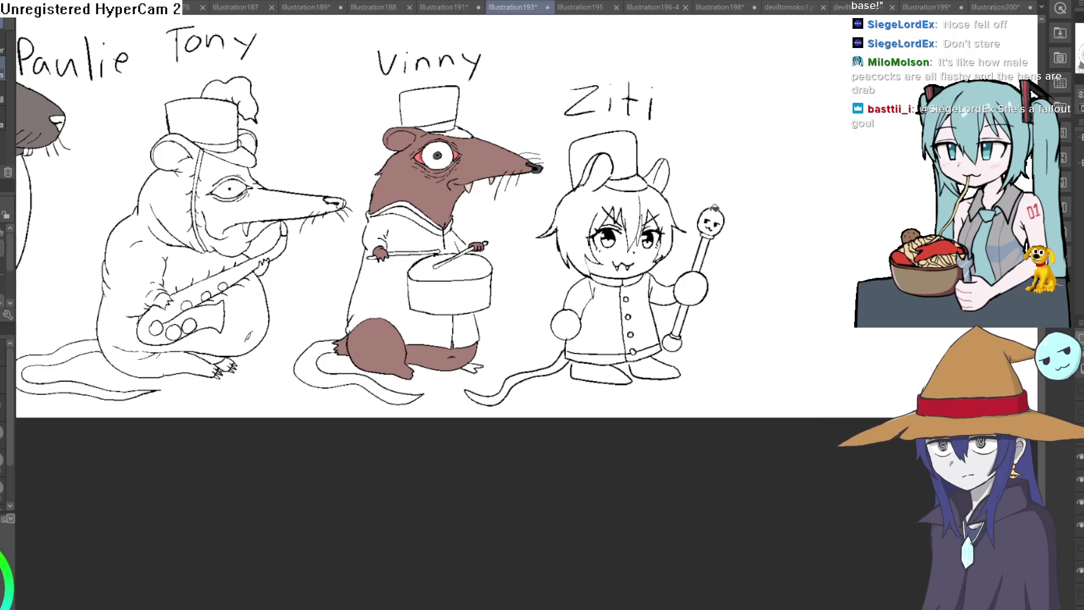
pyautogui.moveTo(480, 316)
pyautogui.mouseDown()
pyautogui.moveTo(497, 244)
pyautogui.moveTo(598, 241)
pyautogui.mouseUp()
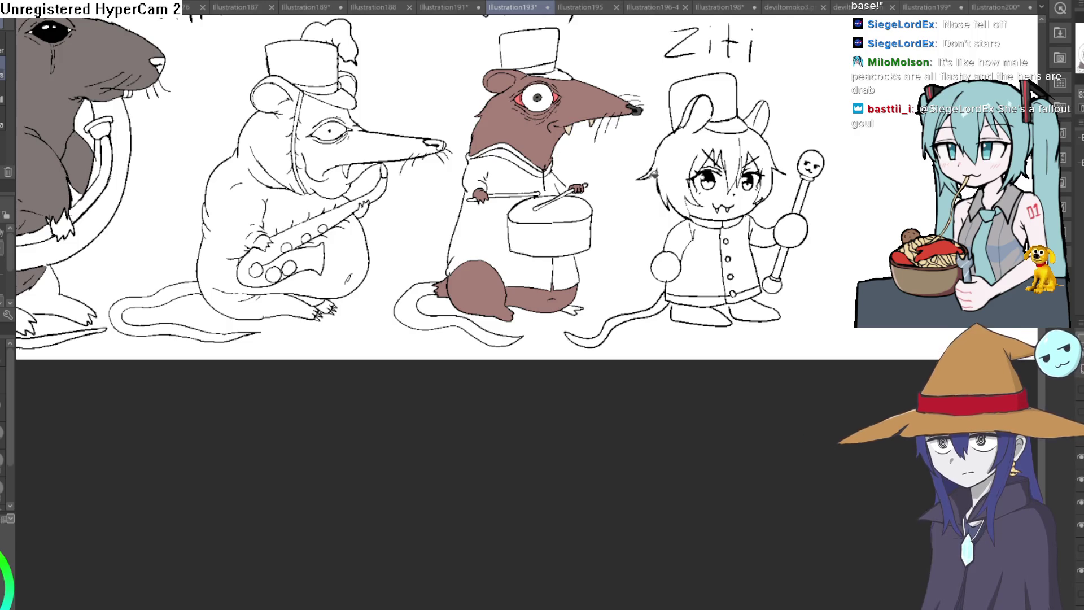
pyautogui.moveTo(116, 268); pyautogui.dragTo(500, 252)
pyautogui.click(436, 274)
# - Undo the stray pink fill and sample Paulie's grey-brown fur colour
pyautogui.hotkey('ctrl', 'z')
pyautogui.press('i')
pyautogui.click(361, 110)
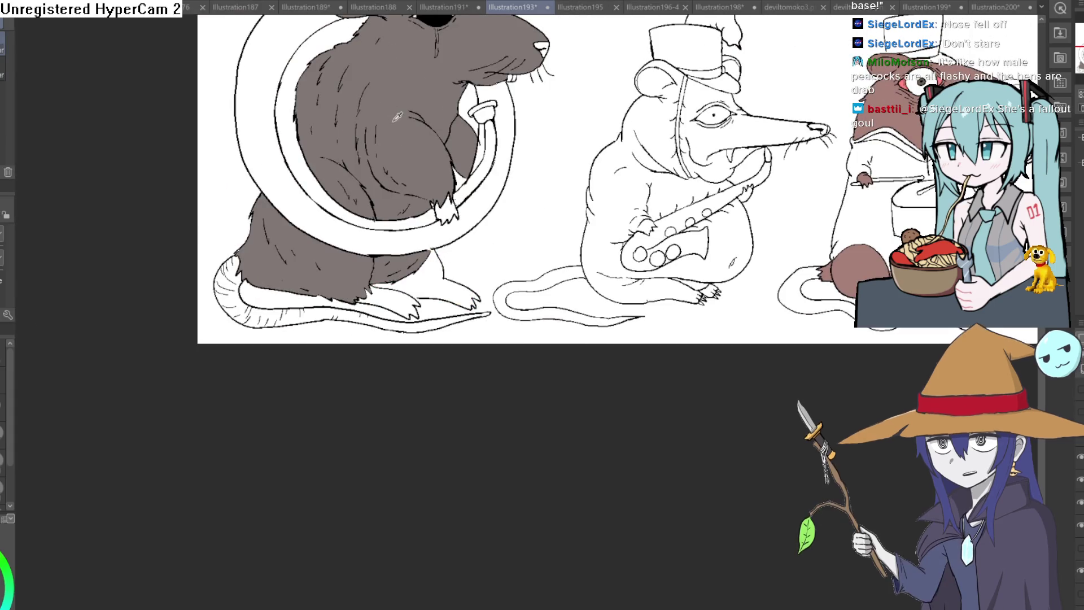
# - Fill the white patches around Paulie's lower legs, then switch to Construct 3's project menu
pyautogui.press('g')
pyautogui.click(457, 285)
pyautogui.moveTo(504, 270); pyautogui.dragTo(463, 261)
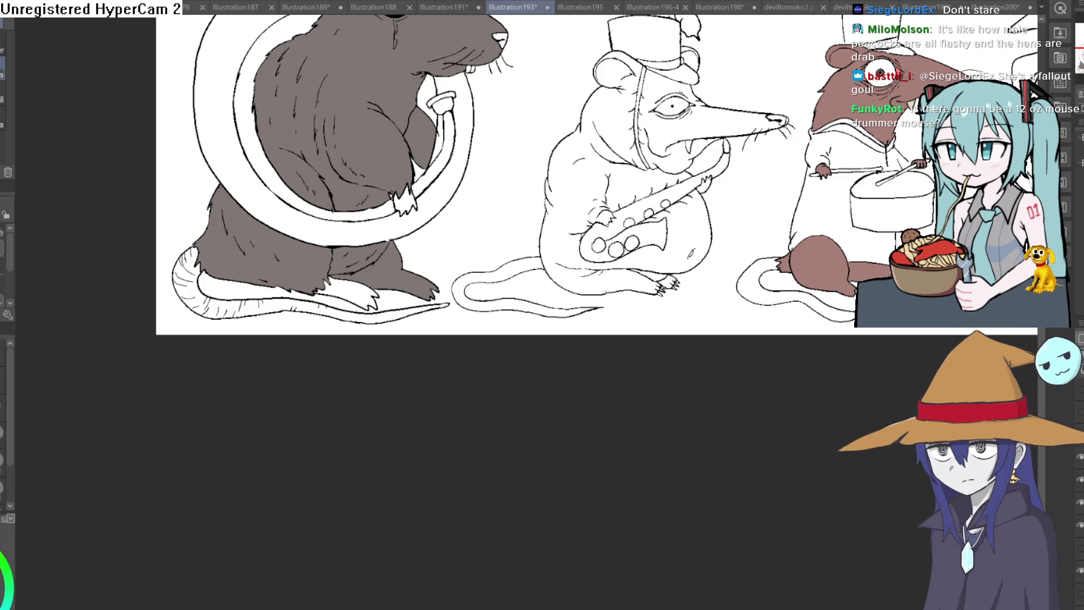
pyautogui.hotkey('alt', 'Tab')
pyautogui.click(159, 30)
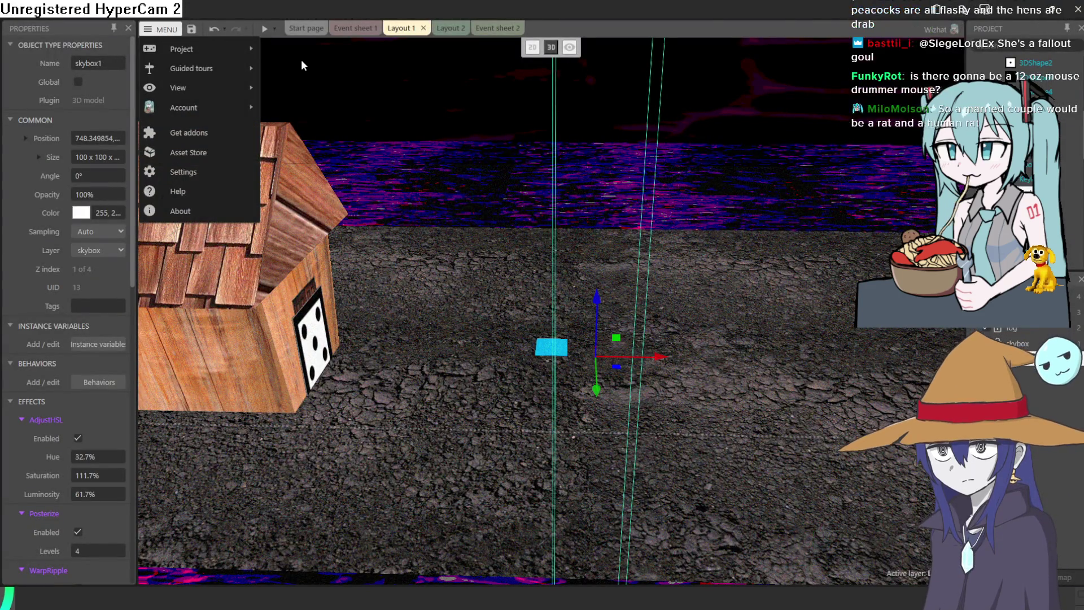
# - Open recent project Atheneum old ver save.c3p, closing the 3D New project and answering the unsaved-changes prompt
pyautogui.click(714, 29)
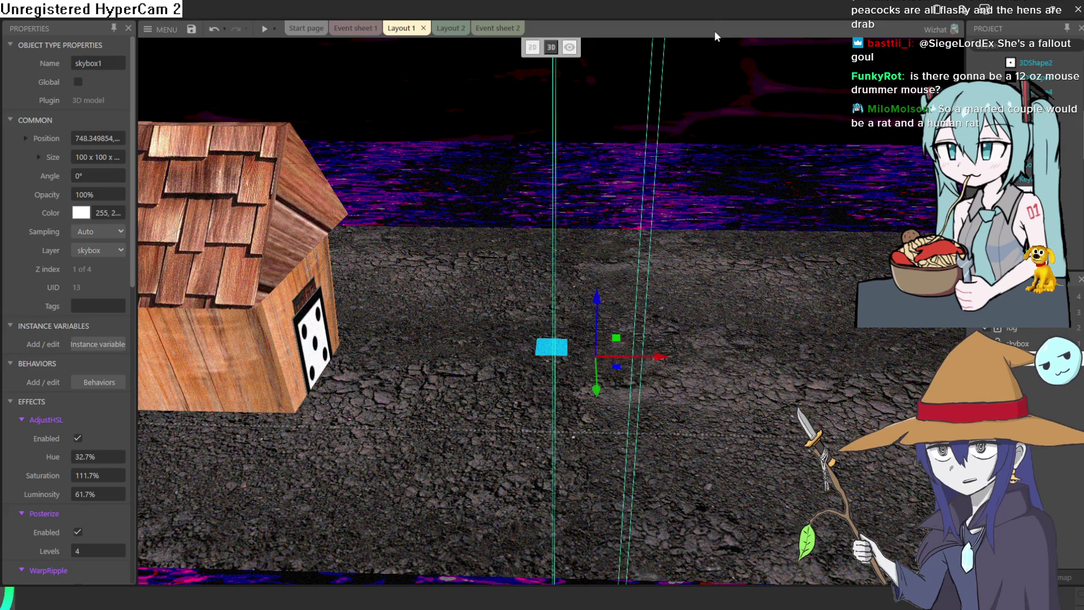
pyautogui.moveTo(686, 223)
pyautogui.mouseDown()
pyautogui.moveTo(686, 170)
pyautogui.moveTo(570, 186)
pyautogui.moveTo(678, 195)
pyautogui.mouseUp()
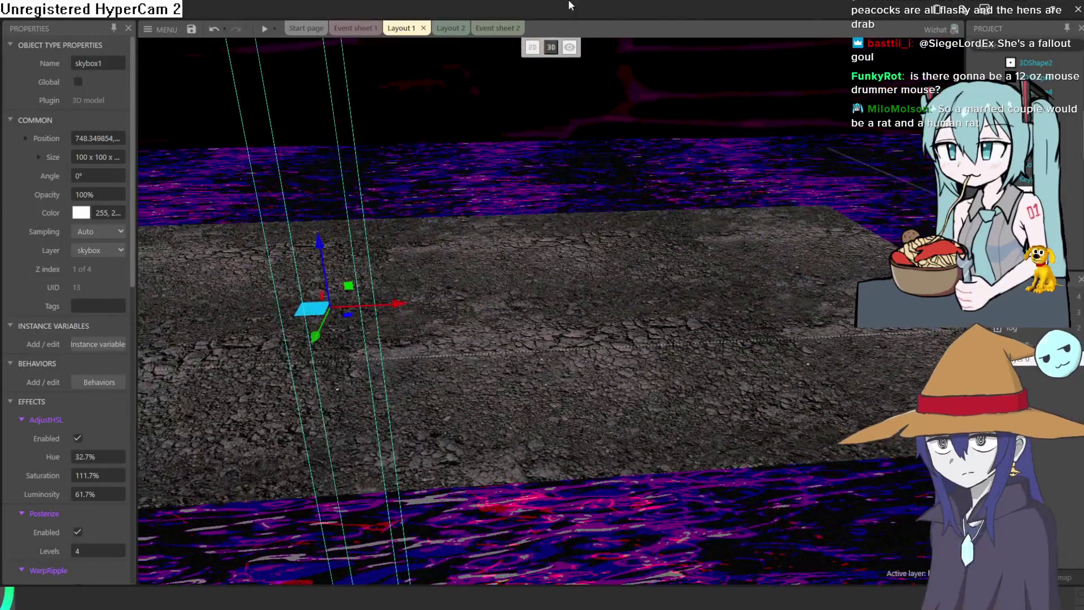
pyautogui.click(161, 30)
pyautogui.moveTo(235, 49)
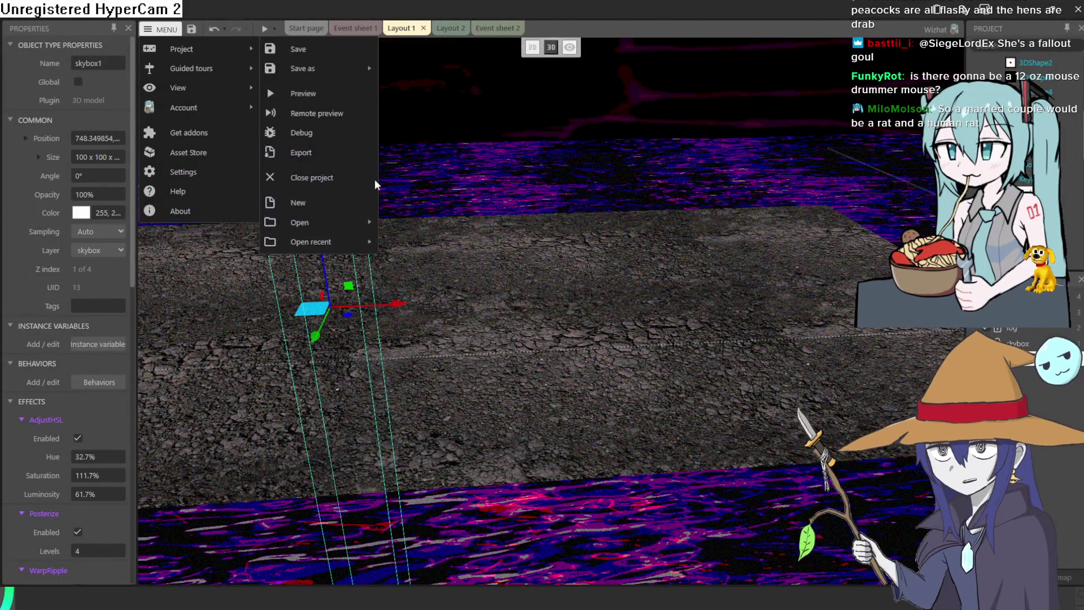
pyautogui.moveTo(367, 242)
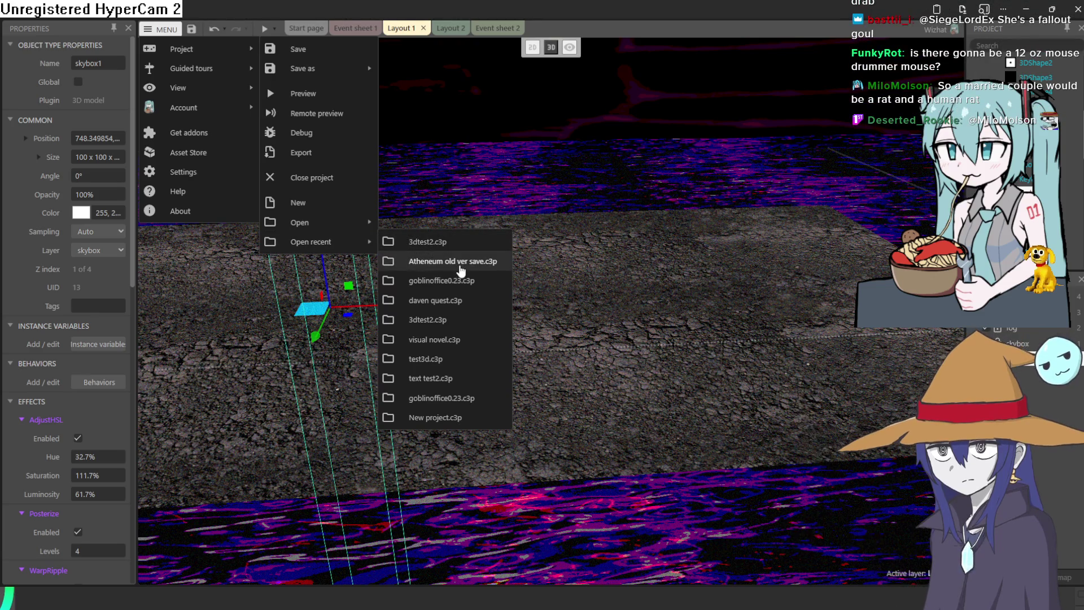
pyautogui.click(461, 264)
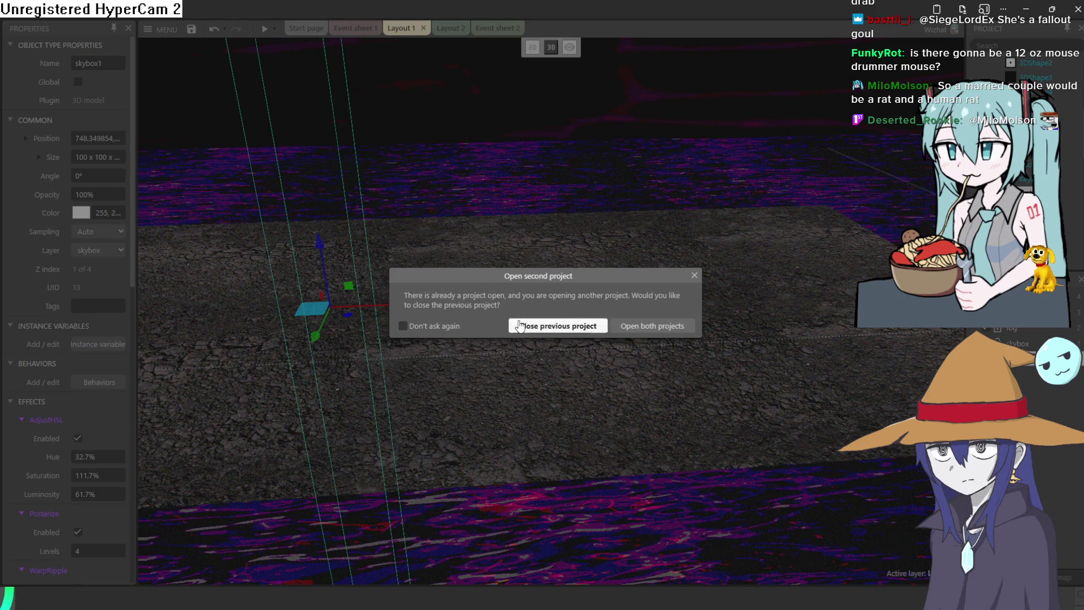
pyautogui.click(518, 322)
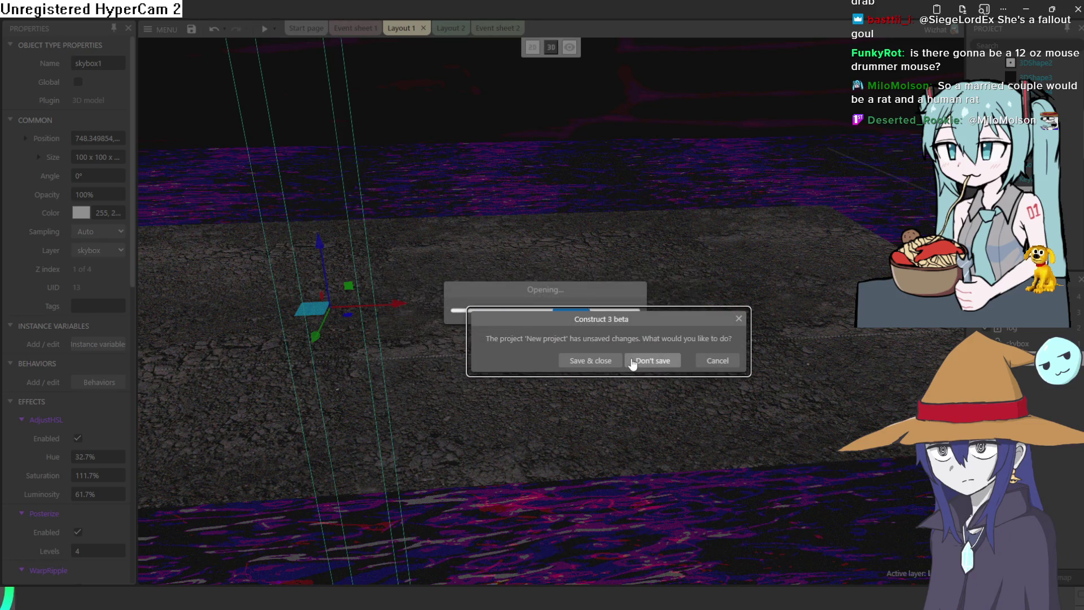
pyautogui.click(615, 366)
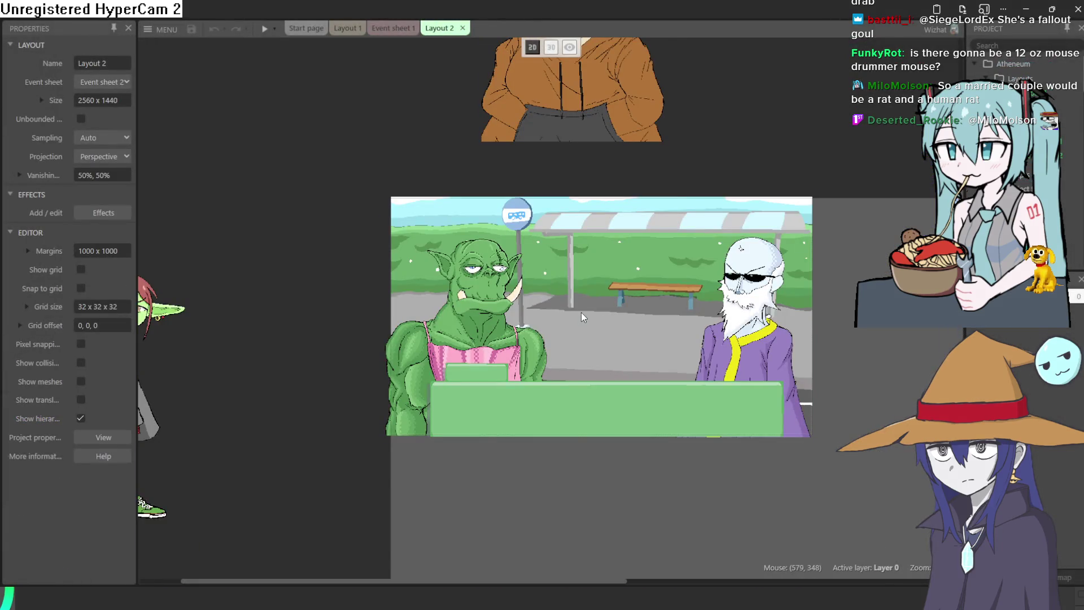
# - Select the orc davor in Layout 2 and delete him
pyautogui.rightClick(581, 313)
pyautogui.scroll(2, 678, 199)
pyautogui.click(678, 199)
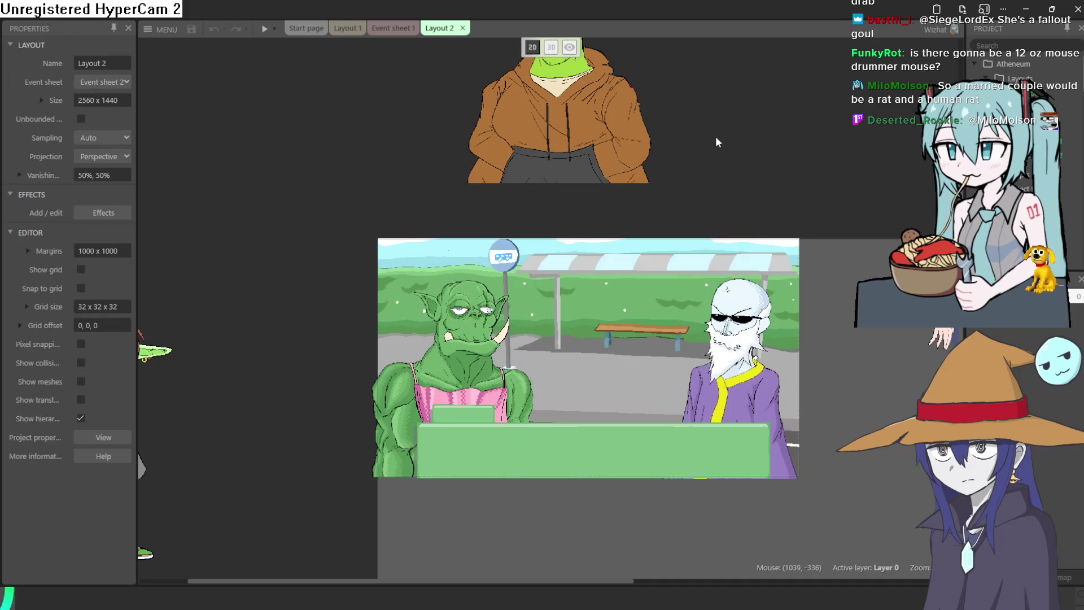
pyautogui.scroll(2, 716, 138)
pyautogui.click(545, 234)
pyautogui.moveTo(562, 251)
pyautogui.mouseDown()
pyautogui.moveTo(601, 435)
pyautogui.moveTo(597, 469)
pyautogui.mouseUp()
pyautogui.moveTo(716, 252); pyautogui.dragTo(673, 42)
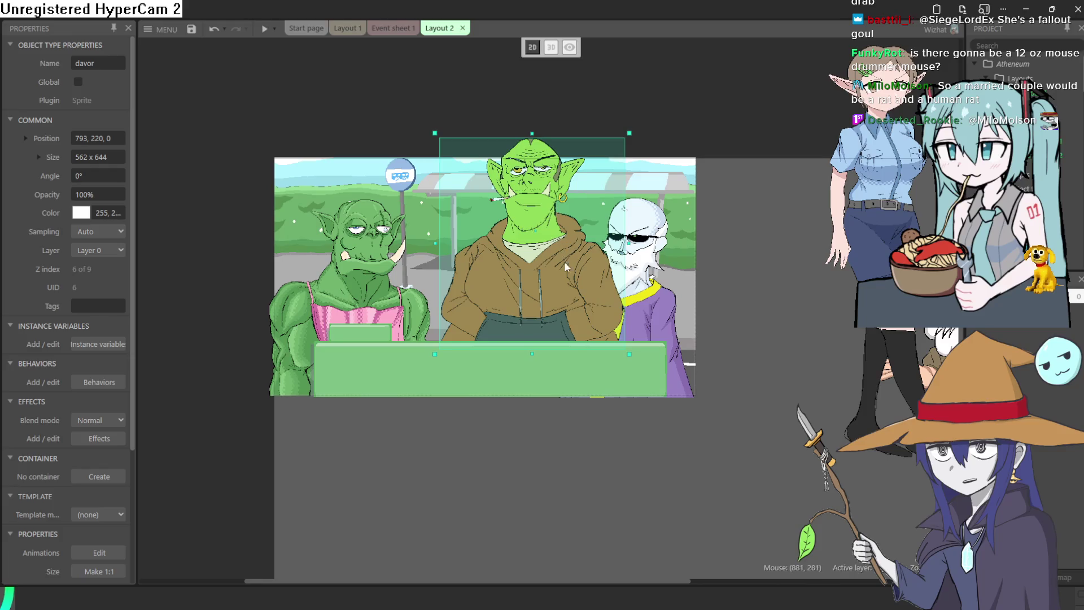
pyautogui.moveTo(558, 232); pyautogui.dragTo(570, 297)
pyautogui.rightClick(570, 297)
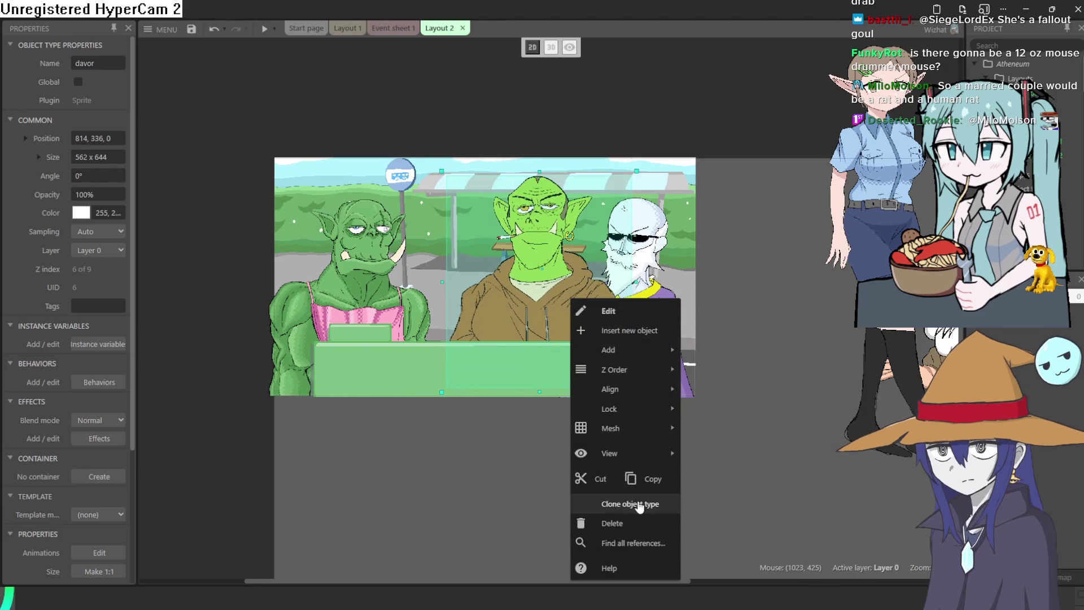
pyautogui.click(643, 523)
# - Reposition the wizard gard and orc thrall, briefly checking Event sheet 1
pyautogui.moveTo(655, 291); pyautogui.dragTo(647, 291)
pyautogui.moveTo(331, 277); pyautogui.dragTo(343, 277)
pyautogui.click(615, 293)
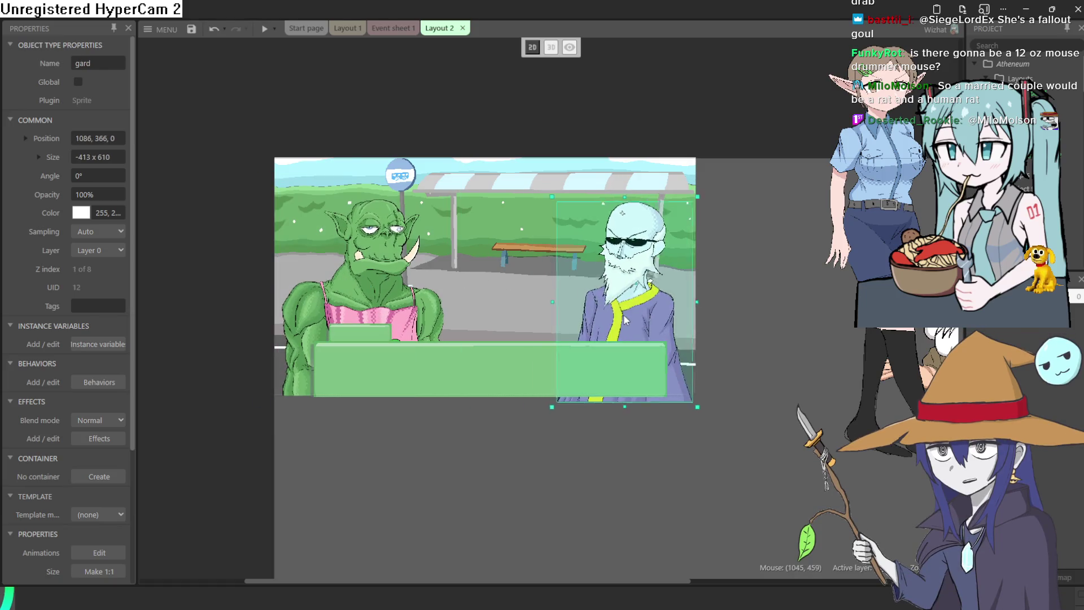
pyautogui.scroll(-1, 734, 285)
pyautogui.scroll(3, 490, 151)
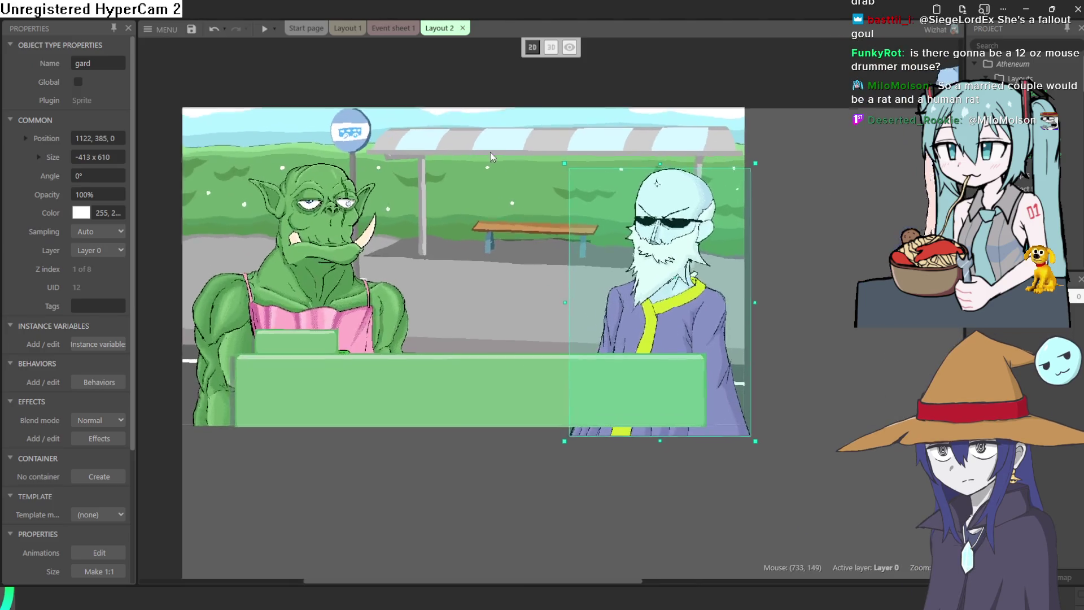
pyautogui.click(392, 27)
pyautogui.click(446, 28)
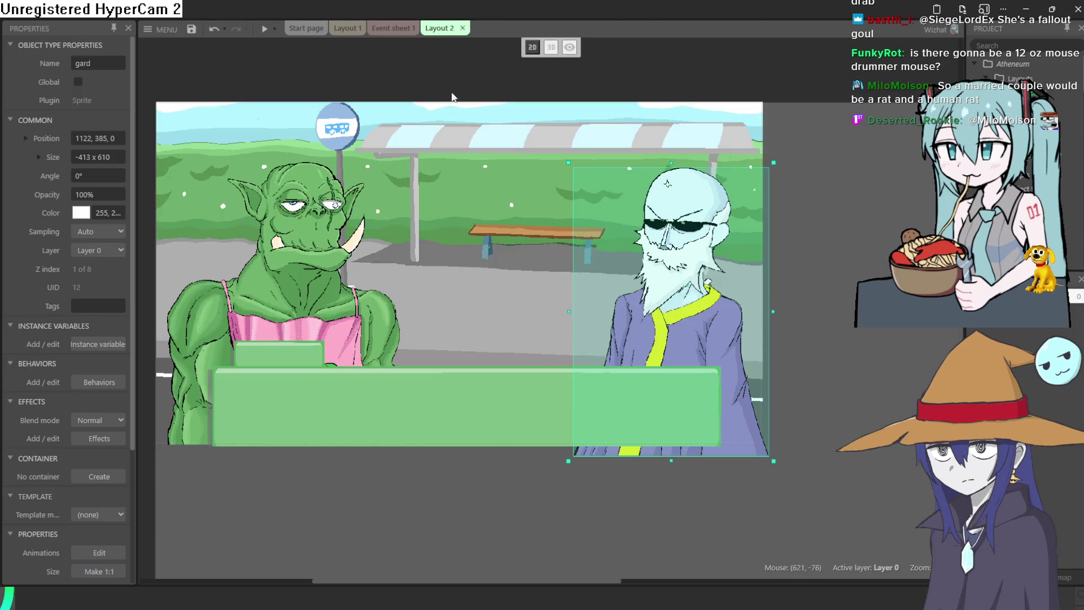
pyautogui.moveTo(700, 341); pyautogui.dragTo(693, 326)
pyautogui.scroll(3, 744, 263)
pyautogui.click(842, 230)
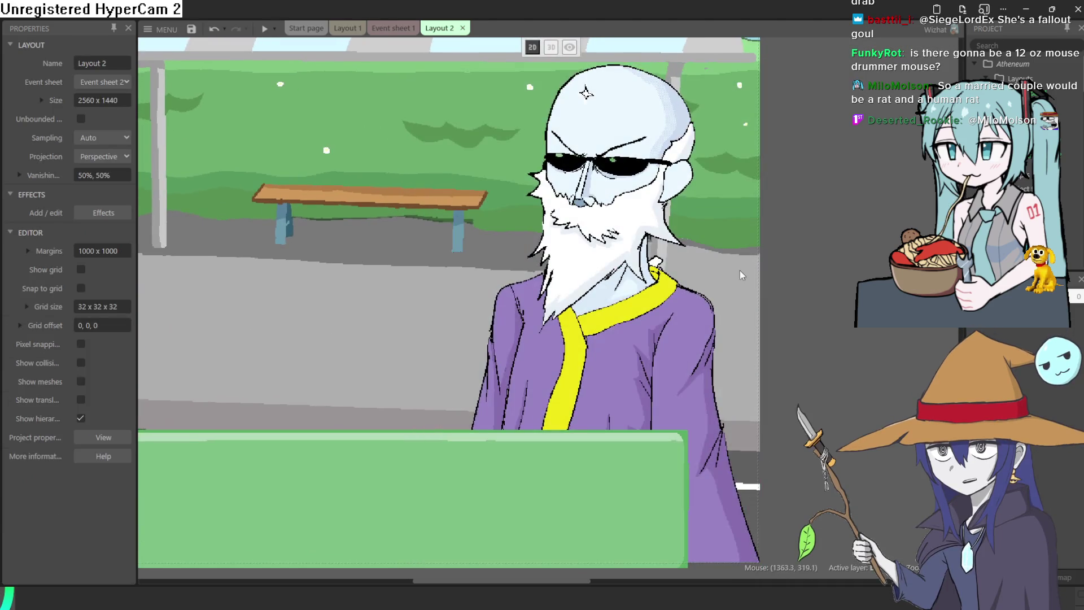
pyautogui.scroll(2, 669, 303)
pyautogui.scroll(5, 642, 214)
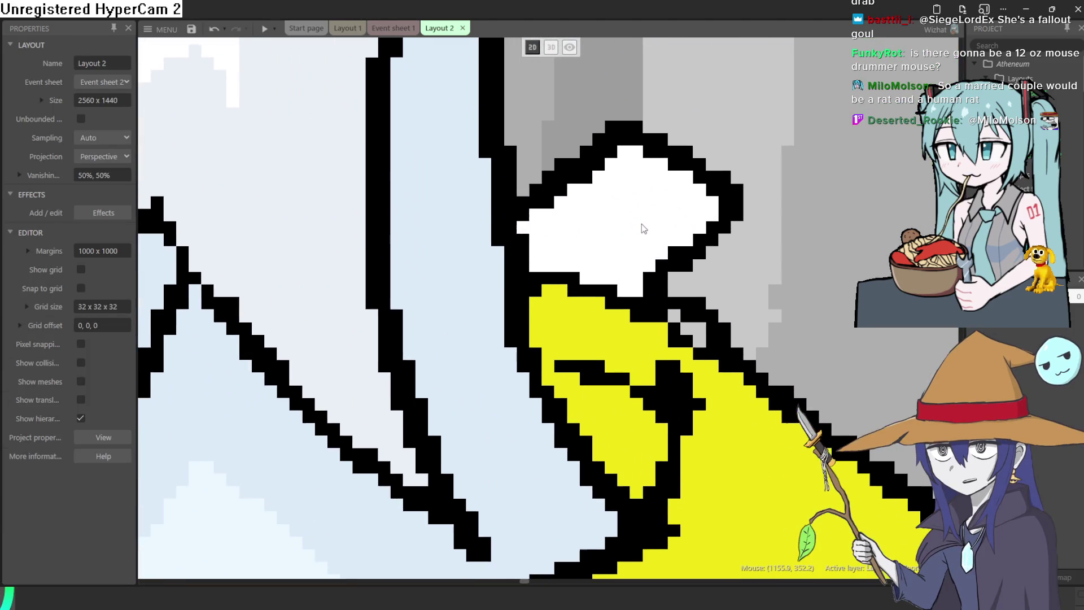
pyautogui.scroll(-8, 645, 216)
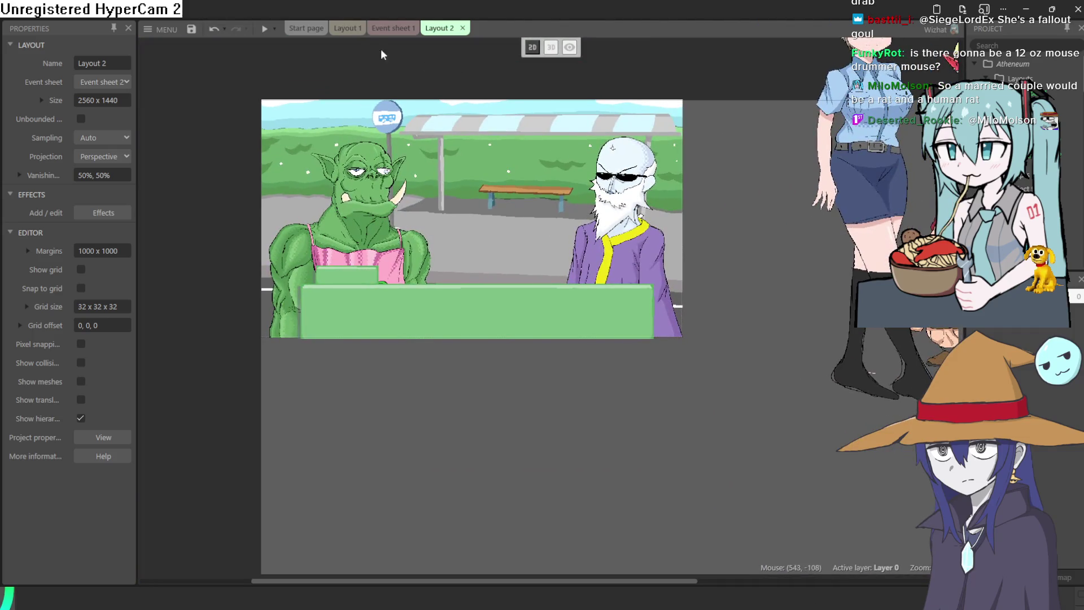
# - Move gard off the right edge and thrall off the left edge, then return to Clip Studio Paint
pyautogui.moveTo(619, 258)
pyautogui.mouseDown()
pyautogui.moveTo(749, 239)
pyautogui.moveTo(760, 263)
pyautogui.mouseUp()
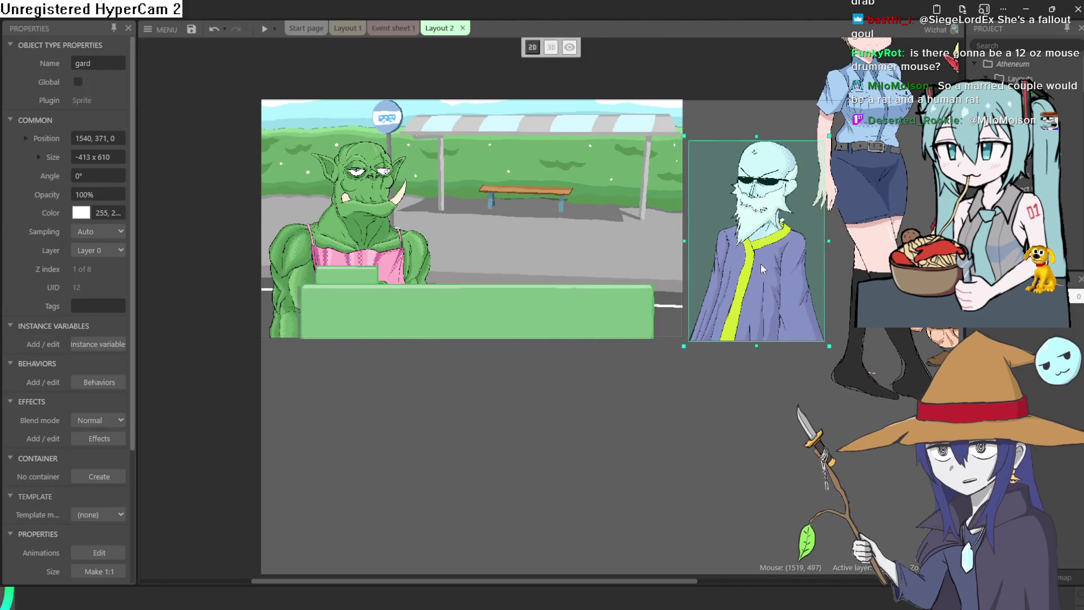
pyautogui.moveTo(345, 254)
pyautogui.mouseDown()
pyautogui.moveTo(123, 262)
pyautogui.moveTo(241, 276)
pyautogui.mouseUp()
pyautogui.scroll(5, 622, 201)
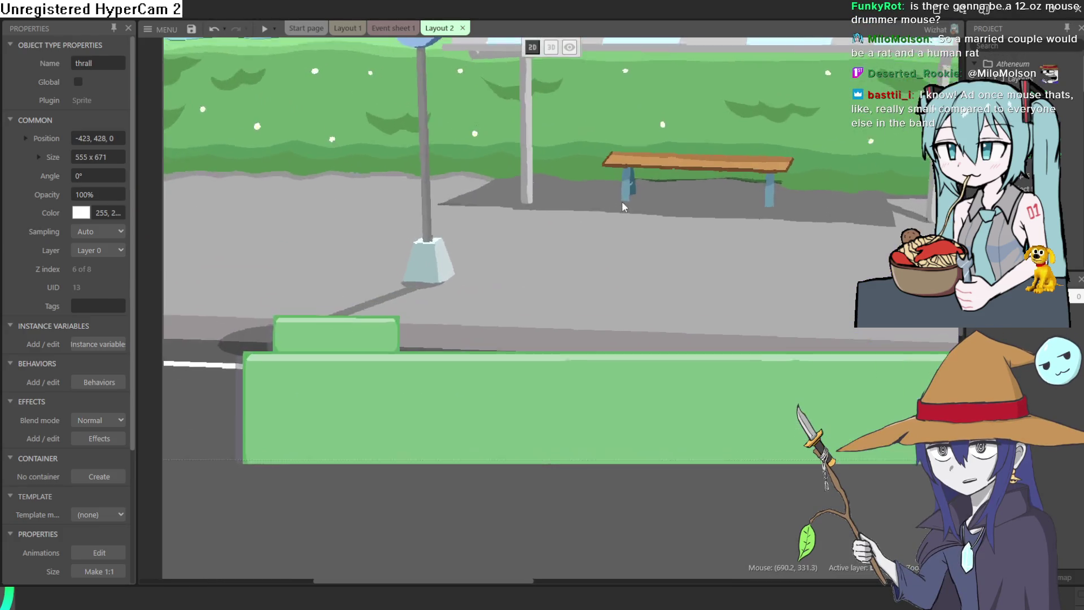
pyautogui.moveTo(622, 201); pyautogui.dragTo(571, 458)
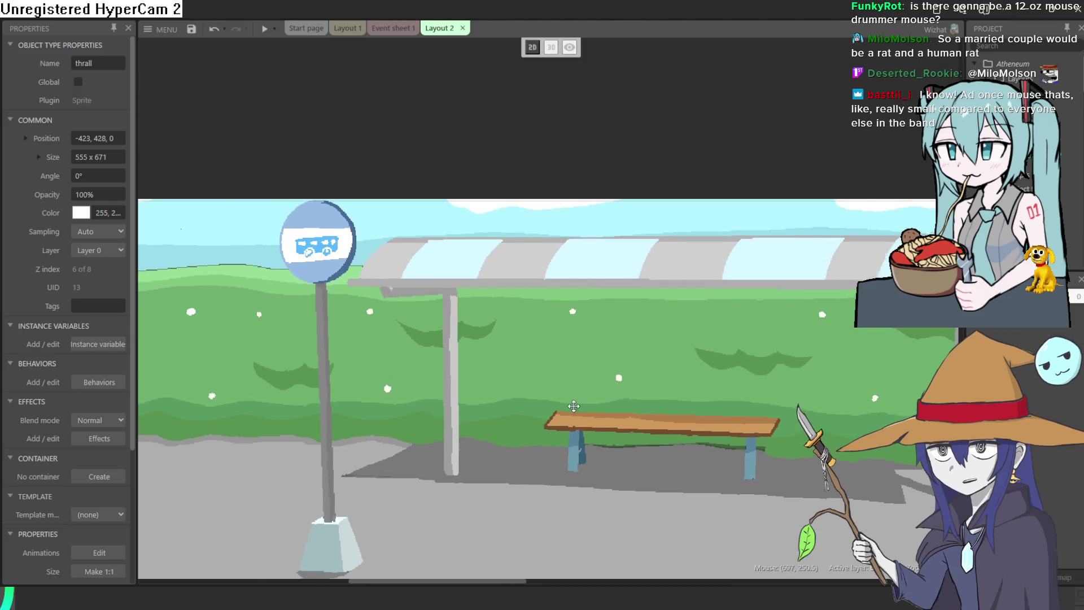
pyautogui.scroll(-2, 516, 334)
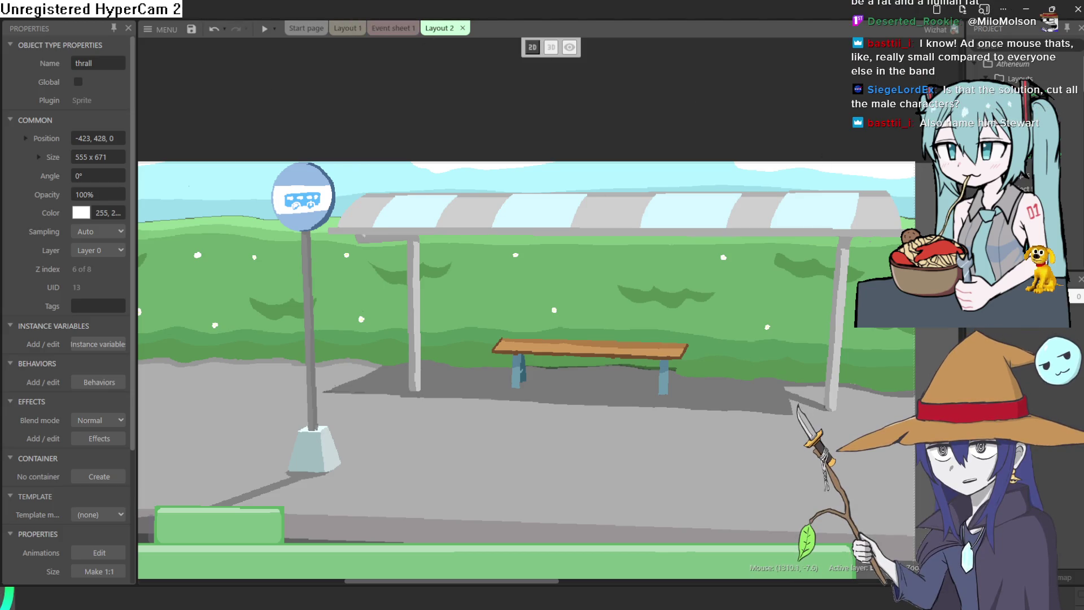
pyautogui.hotkey('alt', 'Tab')
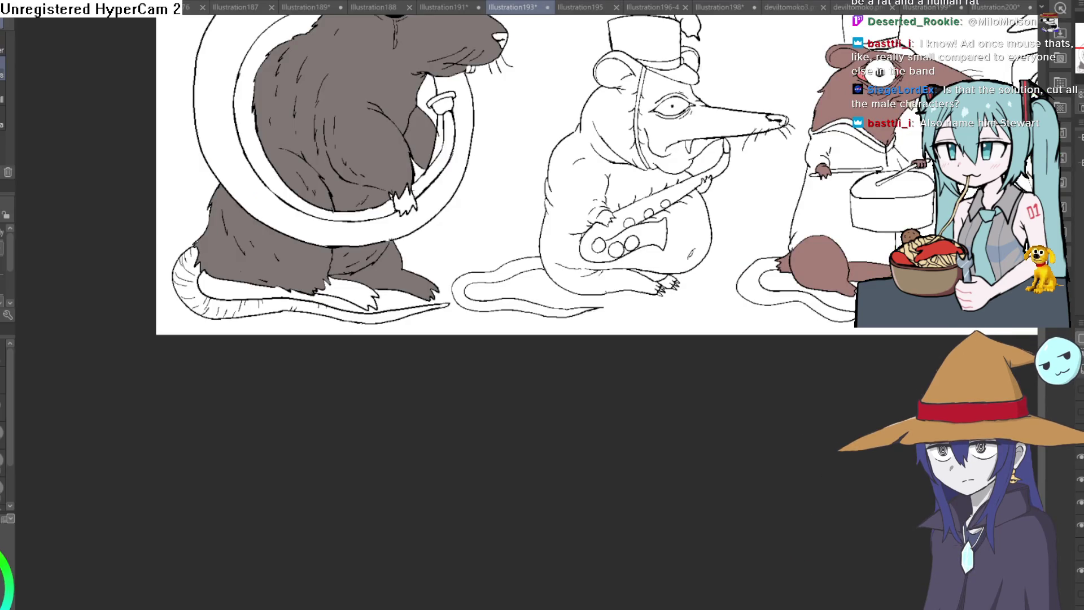
# - Zoom from the full lineup into a pixel close-up of Ziti's fanged face, then zoom out a step
pyautogui.hscroll(5, 621, 339)
pyautogui.scroll(2, 659, 290)
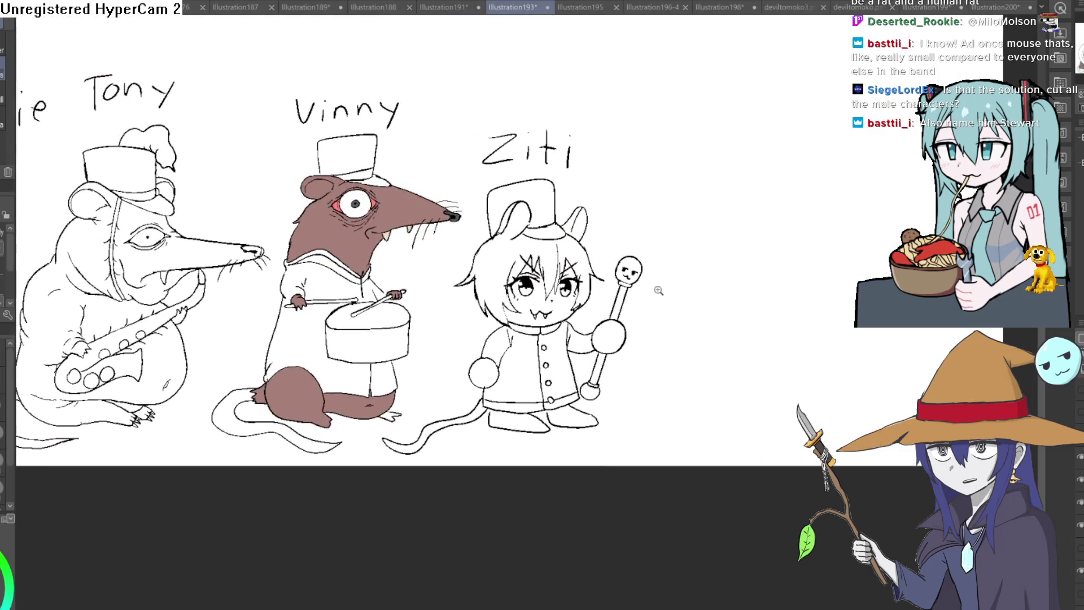
pyautogui.scroll(5, 559, 294)
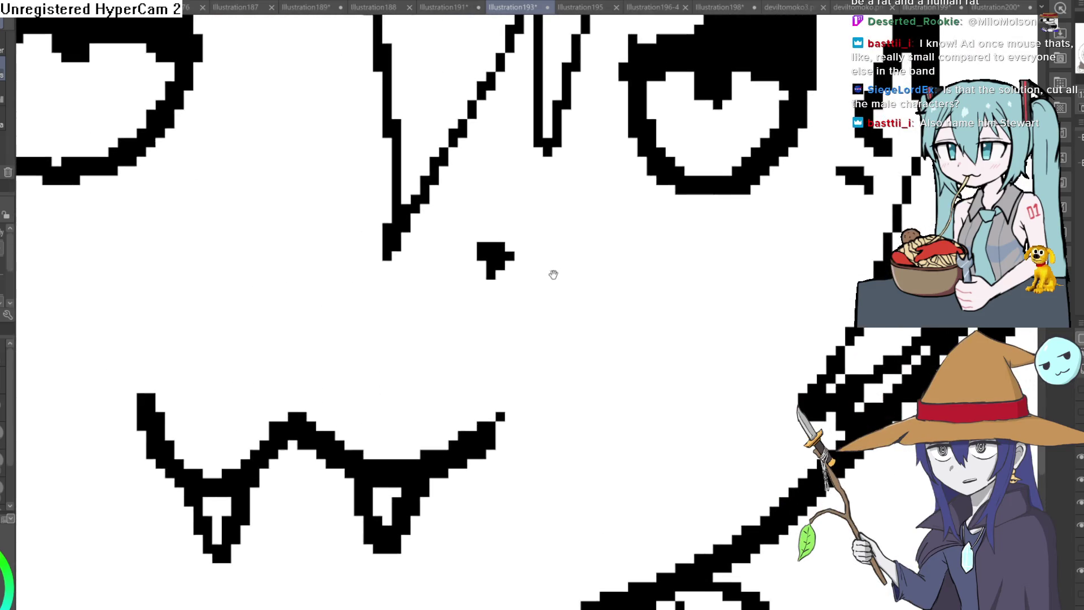
pyautogui.scroll(-1, 557, 274)
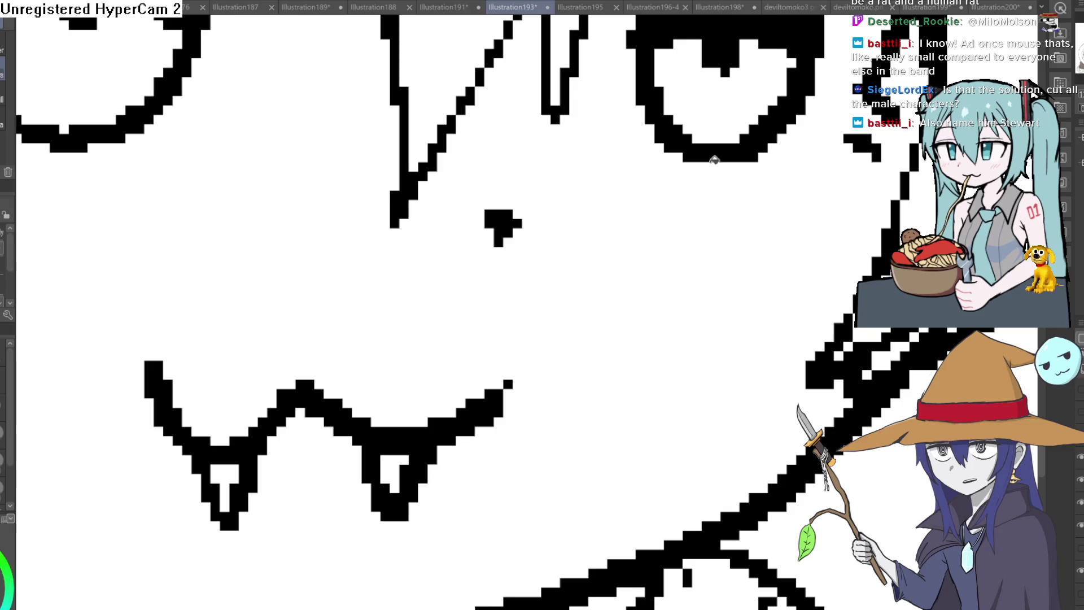
pyautogui.scroll(-1, 638, 322)
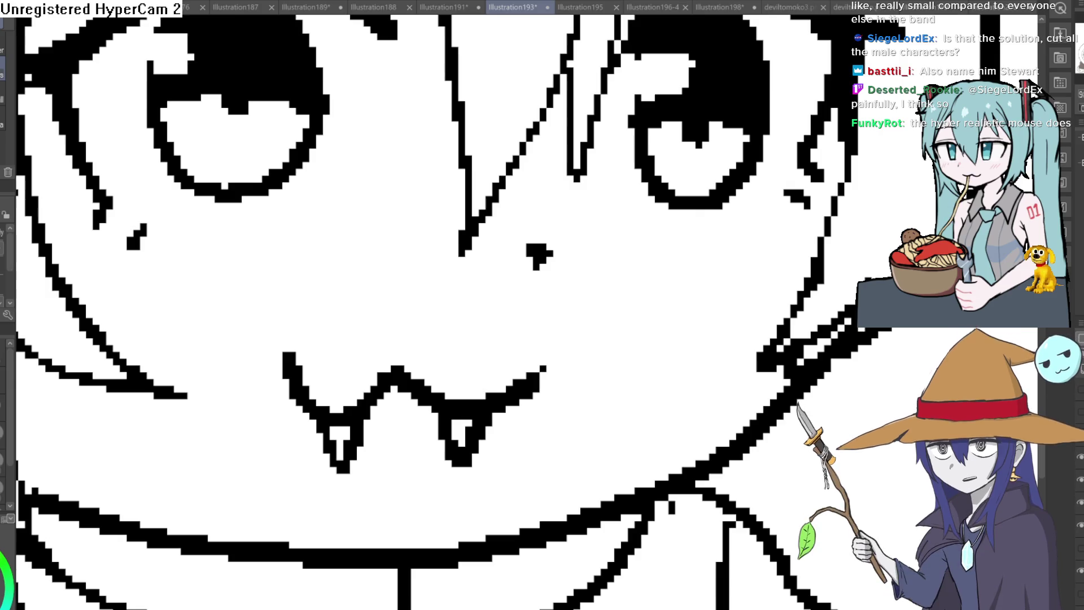
pyautogui.hotkey('ctrl', '-')
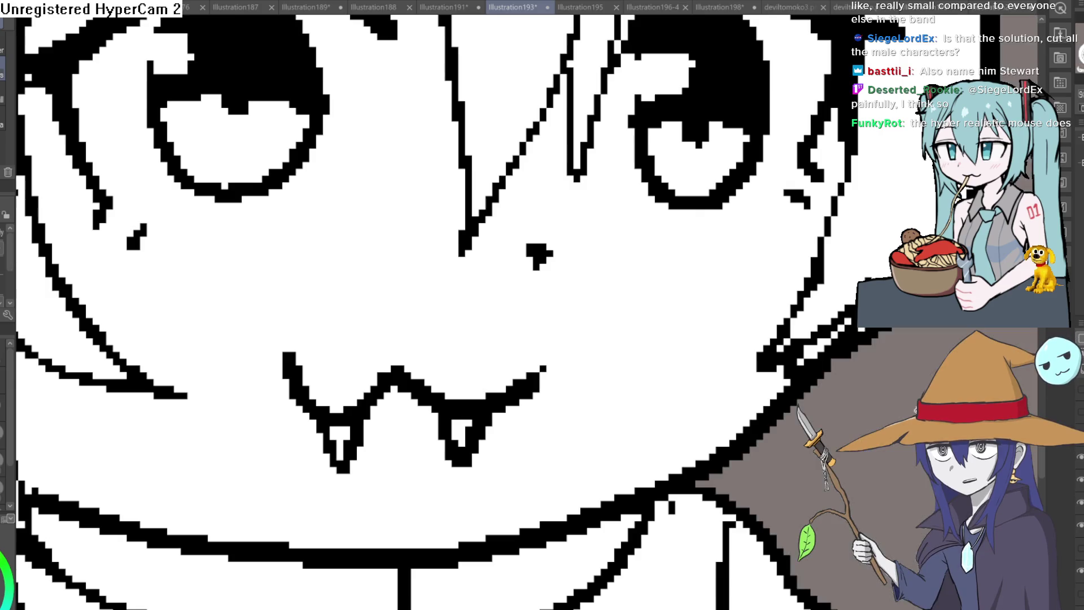
# - Zoom back out from Ziti's face to the full rat lineup
pyautogui.click(716, 349)
pyautogui.hotkey('ctrl', '-')
pyautogui.hotkey('ctrl', '-')
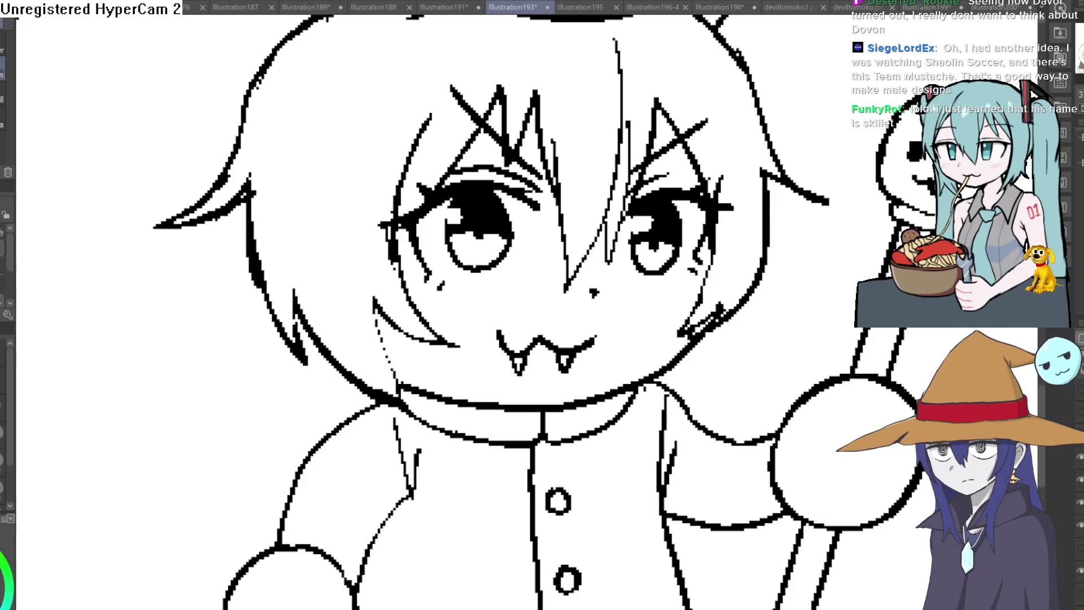
pyautogui.hotkey('ctrl', '-')
pyautogui.hotkey('ctrl', '-')
pyautogui.hotkey('ctrl', '-')
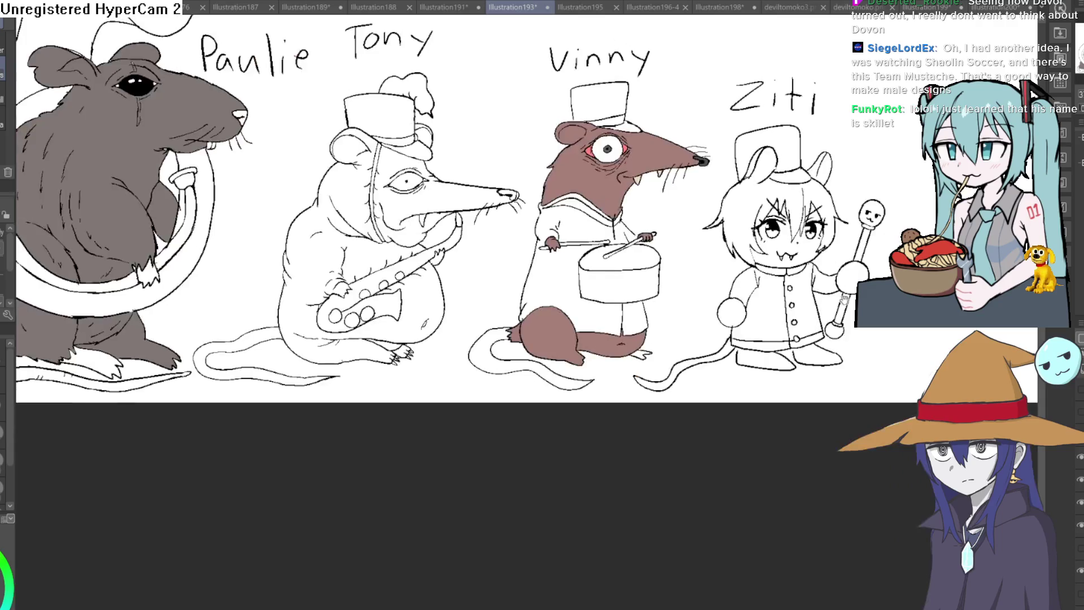
pyautogui.scroll(2, 782, 181)
pyautogui.hotkey('ctrl', '+')
pyautogui.hotkey('ctrl', '-')
# - Pan to Paulie and zoom into a close-up of his eye
pyautogui.moveTo(403, 252); pyautogui.dragTo(429, 220)
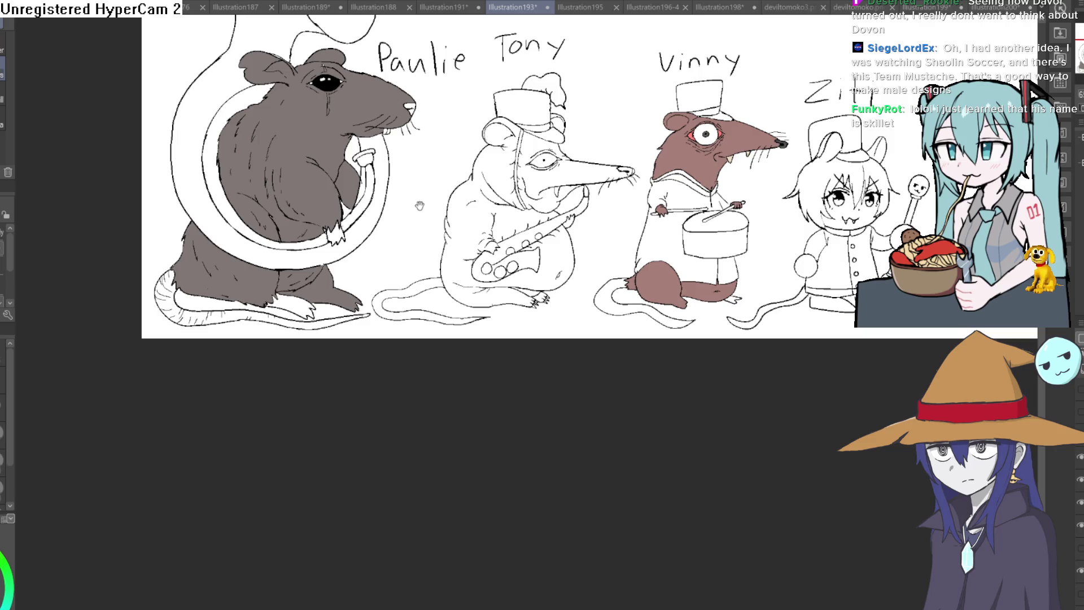
pyautogui.hotkey('ctrl', '+')
pyautogui.moveTo(339, 90); pyautogui.dragTo(396, 203)
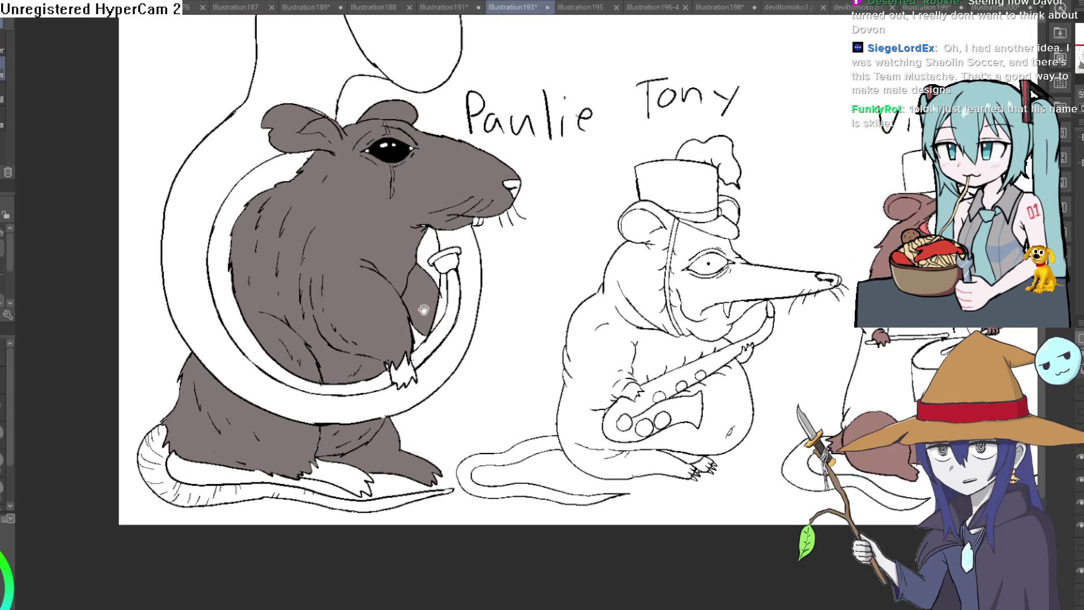
pyautogui.scroll(2, 374, 179)
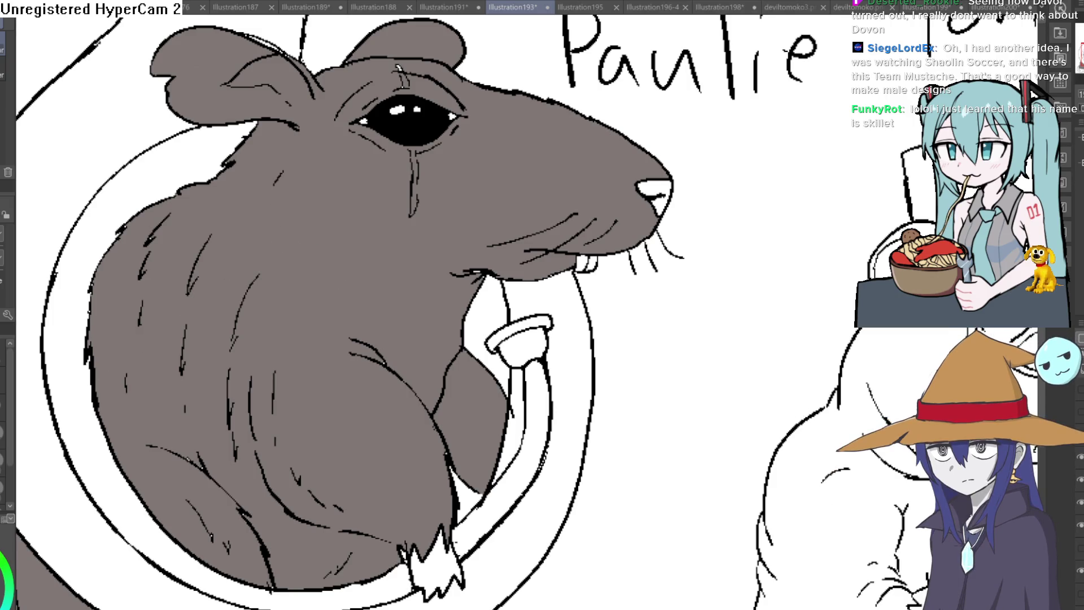
pyautogui.scroll(4, 463, 106)
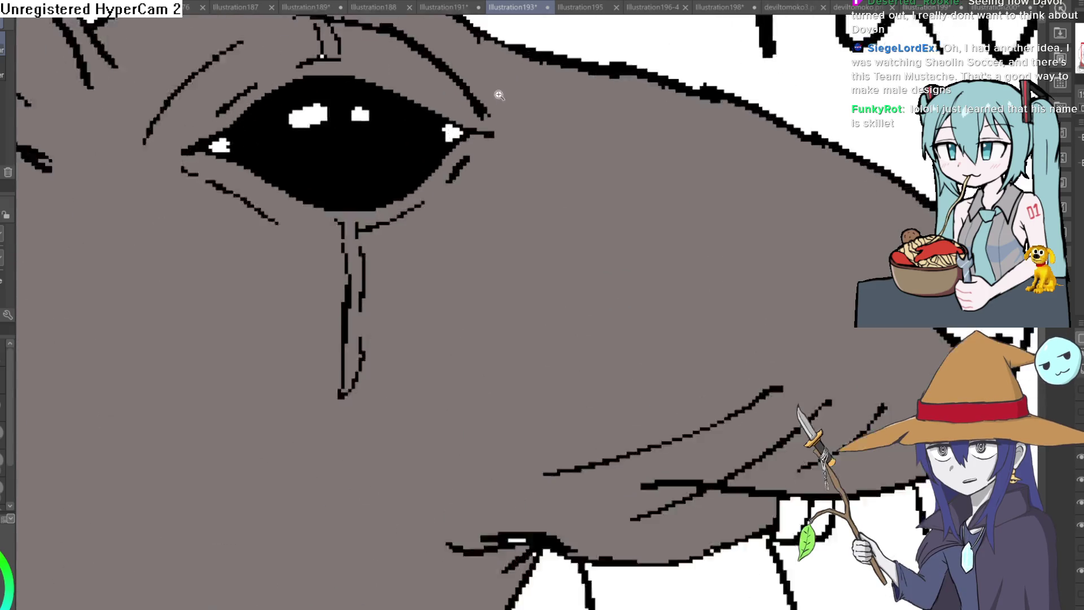
# - Fill both corners of Paulie's eye pink and add pink marks along the top of the tear line
pyautogui.click(455, 137)
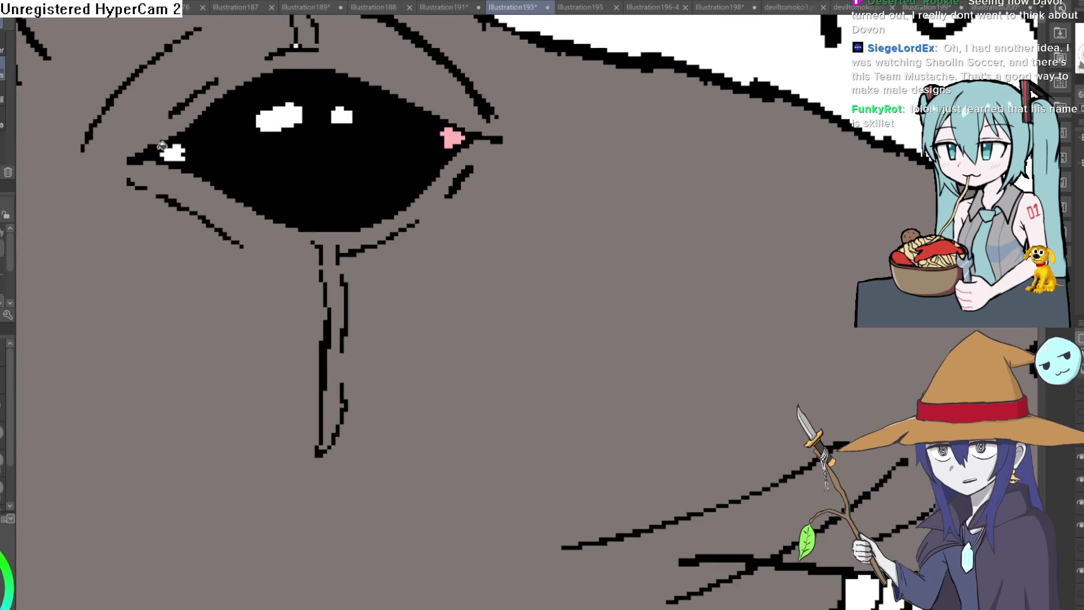
pyautogui.click(155, 151)
pyautogui.scroll(-4, 319, 153)
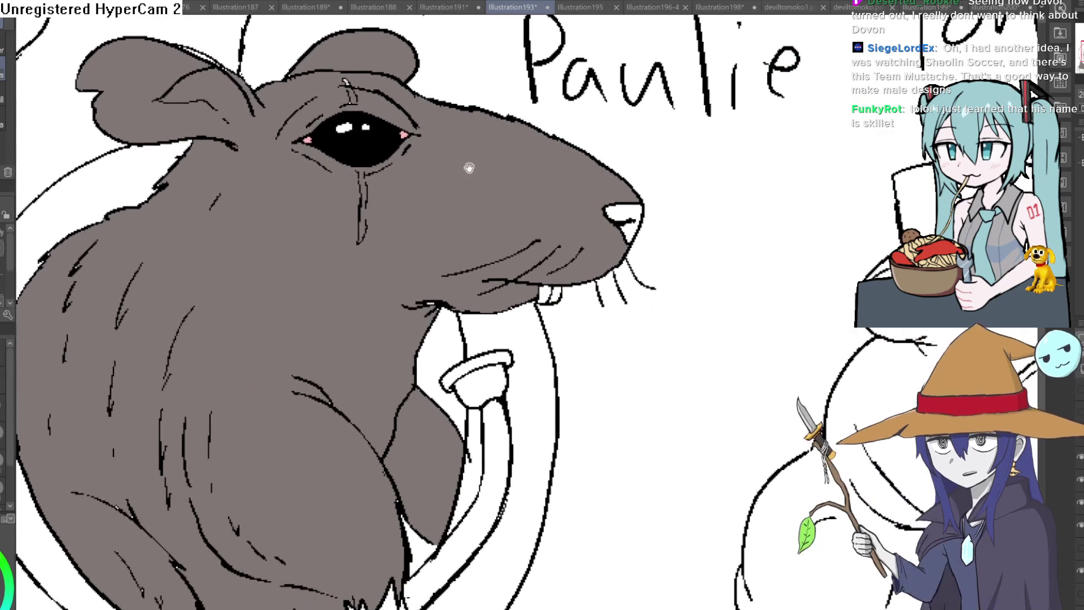
pyautogui.keyDown('alt'); pyautogui.click(368, 298); pyautogui.keyUp('alt')
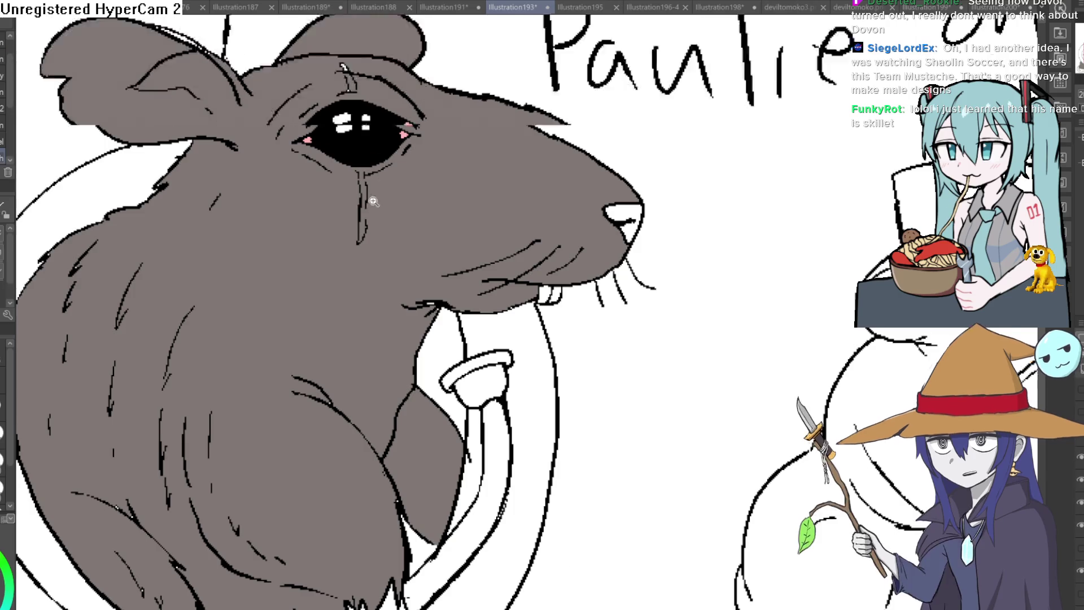
pyautogui.scroll(4, 367, 220)
pyautogui.click(366, 123)
pyautogui.click(346, 122)
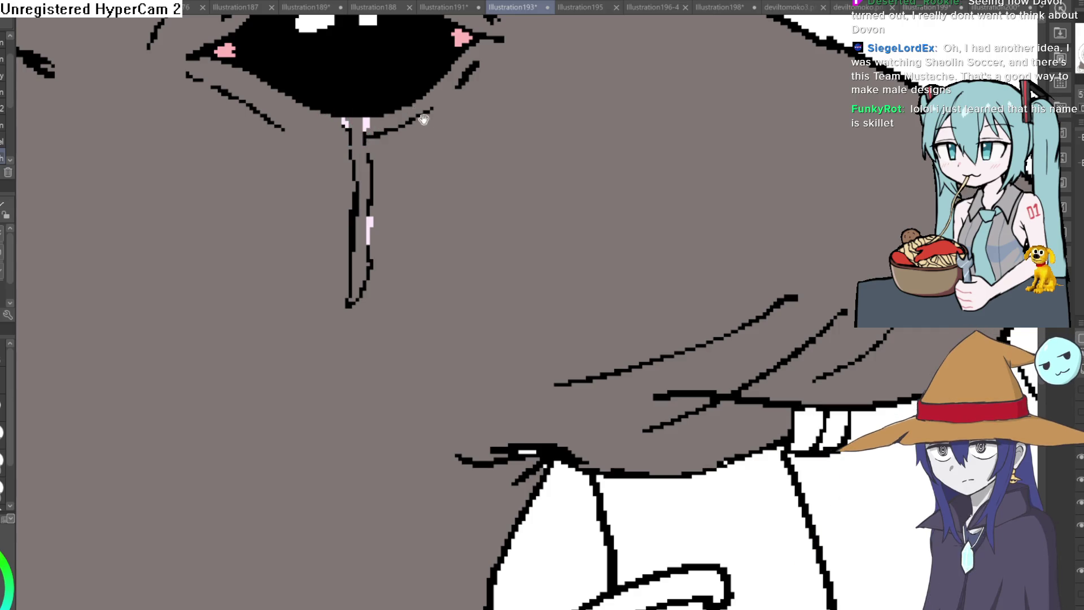
# - Make the mark above the eye and the tear line light pink, undo the stray brow fill, and pink the tear stem
pyautogui.moveTo(418, 116); pyautogui.dragTo(437, 376)
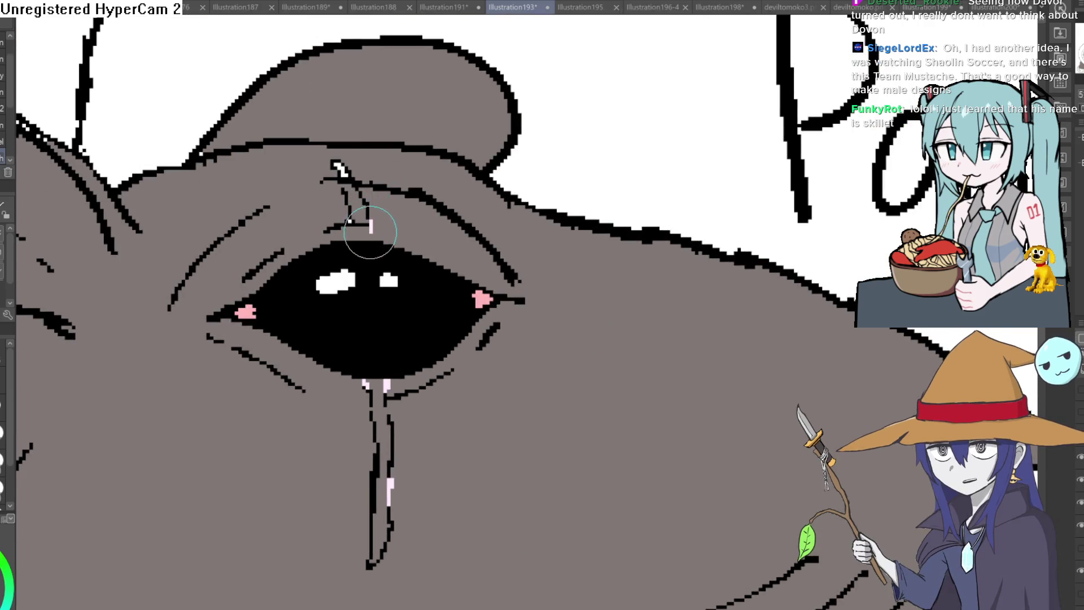
pyautogui.moveTo(371, 223)
pyautogui.mouseDown()
pyautogui.moveTo(372, 237)
pyautogui.moveTo(348, 238)
pyautogui.moveTo(362, 209)
pyautogui.moveTo(349, 170)
pyautogui.mouseUp()
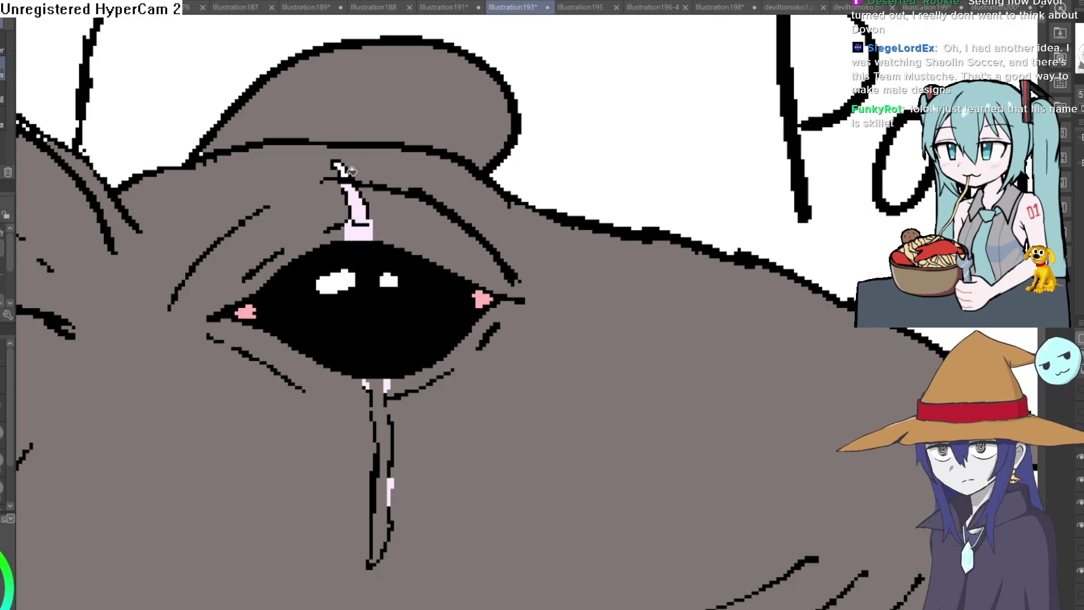
pyautogui.click(354, 165)
pyautogui.hotkey('ctrl', 'z')
pyautogui.scroll(5, 352, 170)
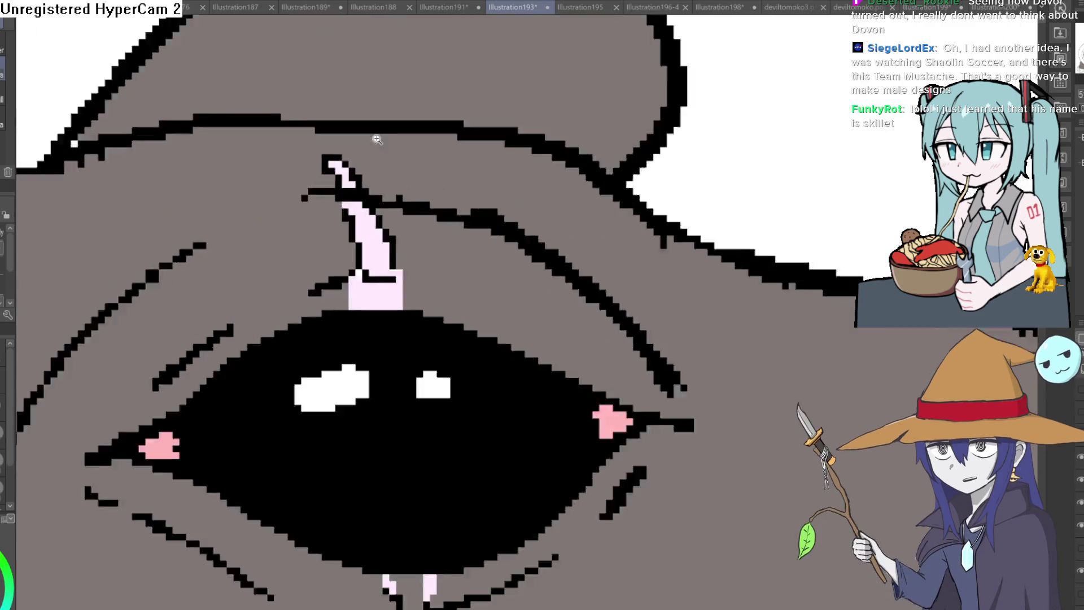
pyautogui.scroll(-3, 347, 177)
pyautogui.scroll(-2, 431, 279)
pyautogui.click(446, 328)
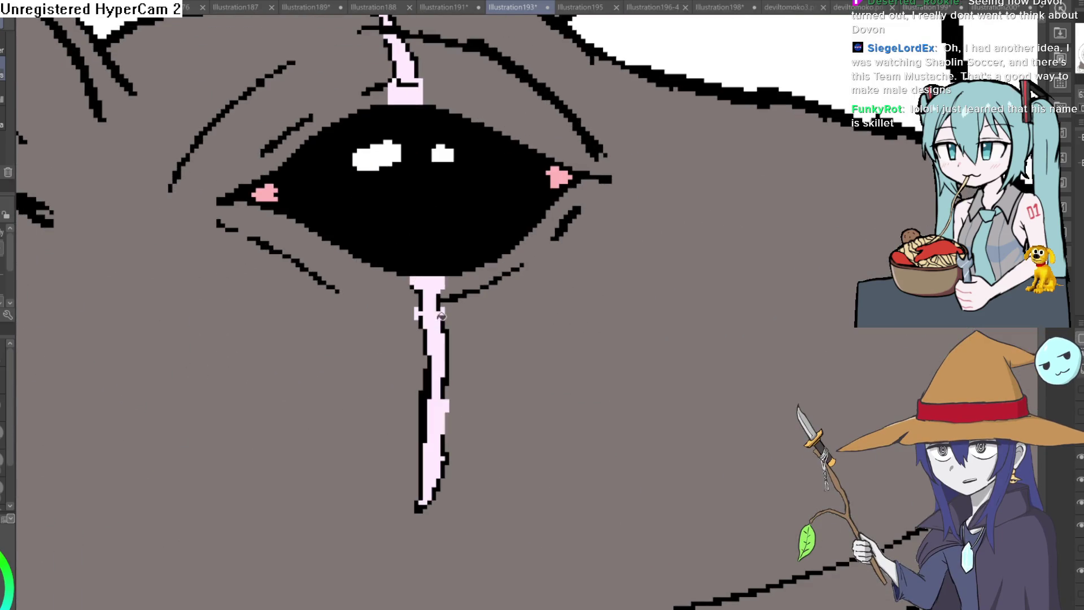
pyautogui.scroll(-2, 474, 307)
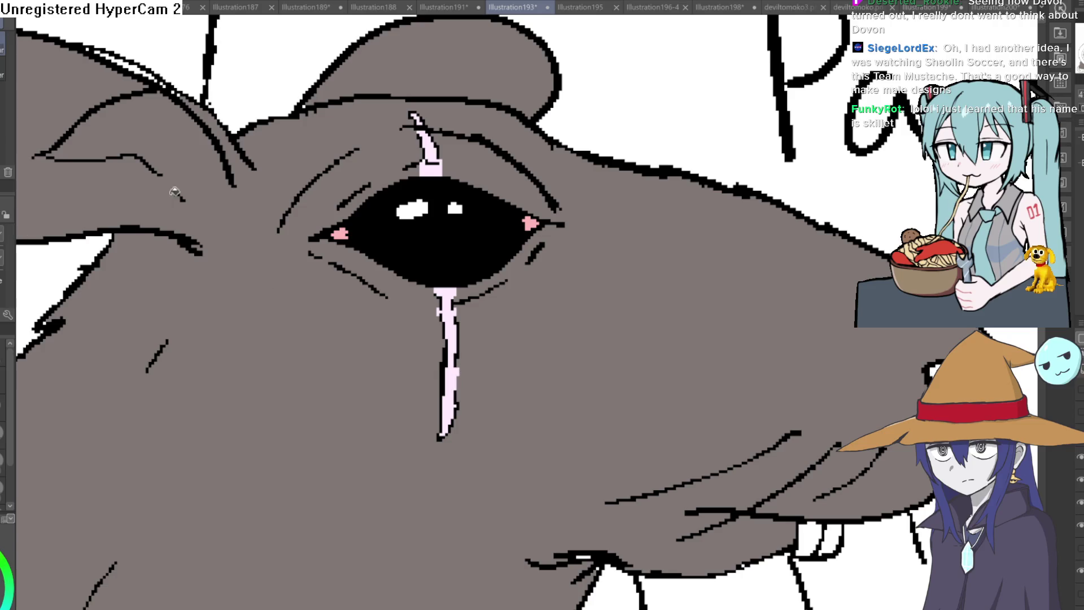
# - Fill the white area of Paulie's nose grey
pyautogui.press('e')
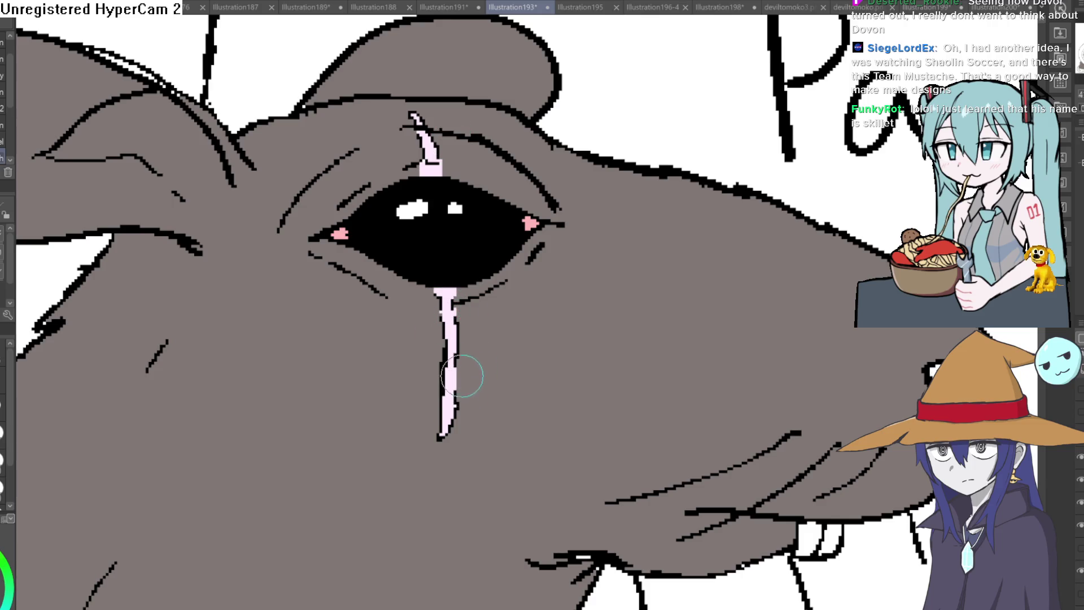
pyautogui.scroll(-5, 448, 131)
pyautogui.scroll(-3, 580, 191)
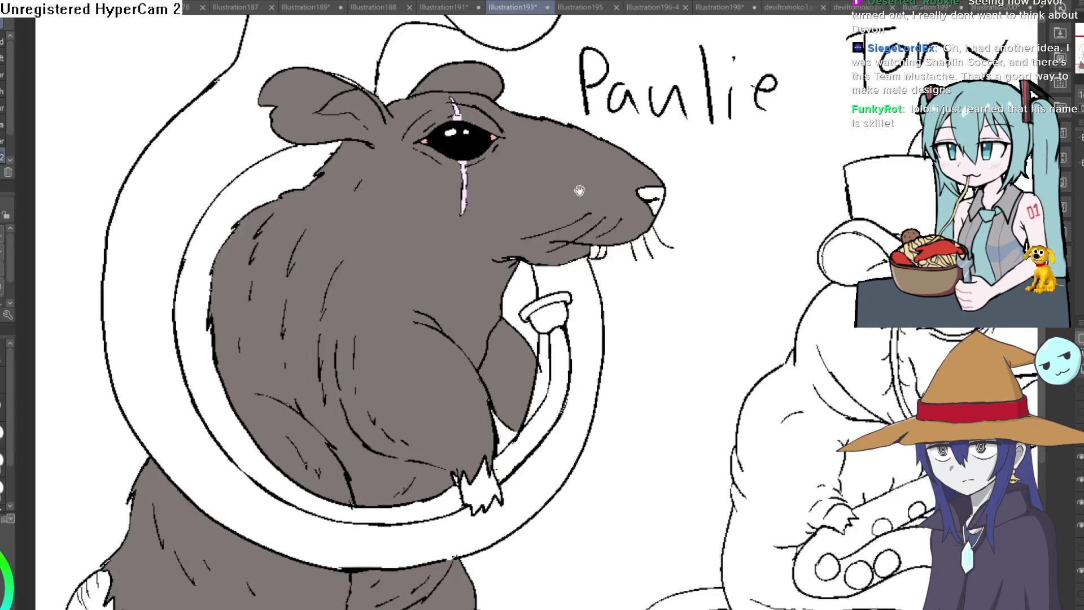
pyautogui.scroll(-3, 579, 190)
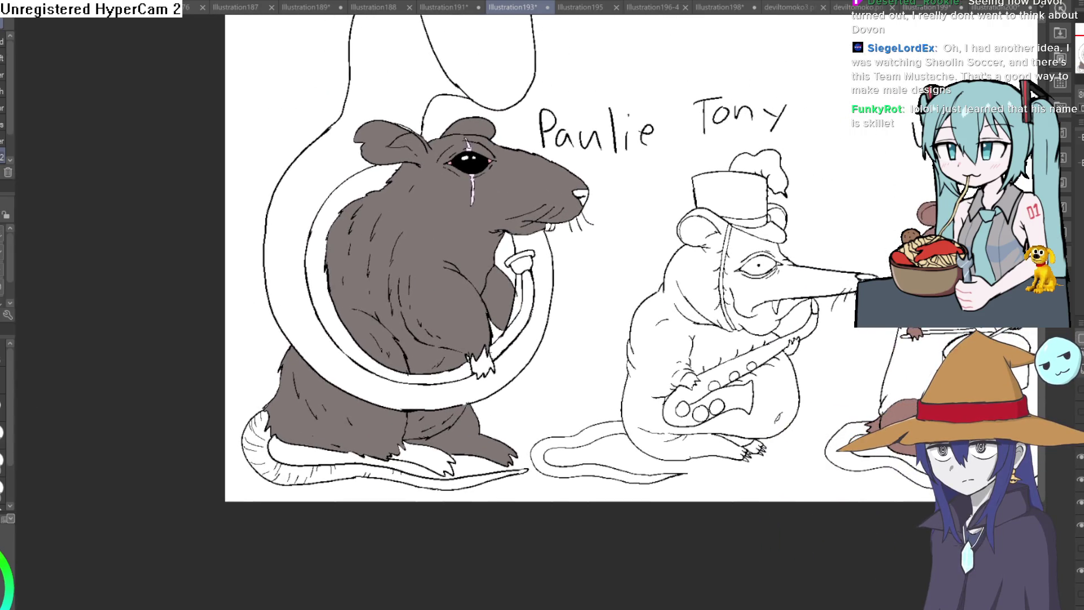
pyautogui.press('g')
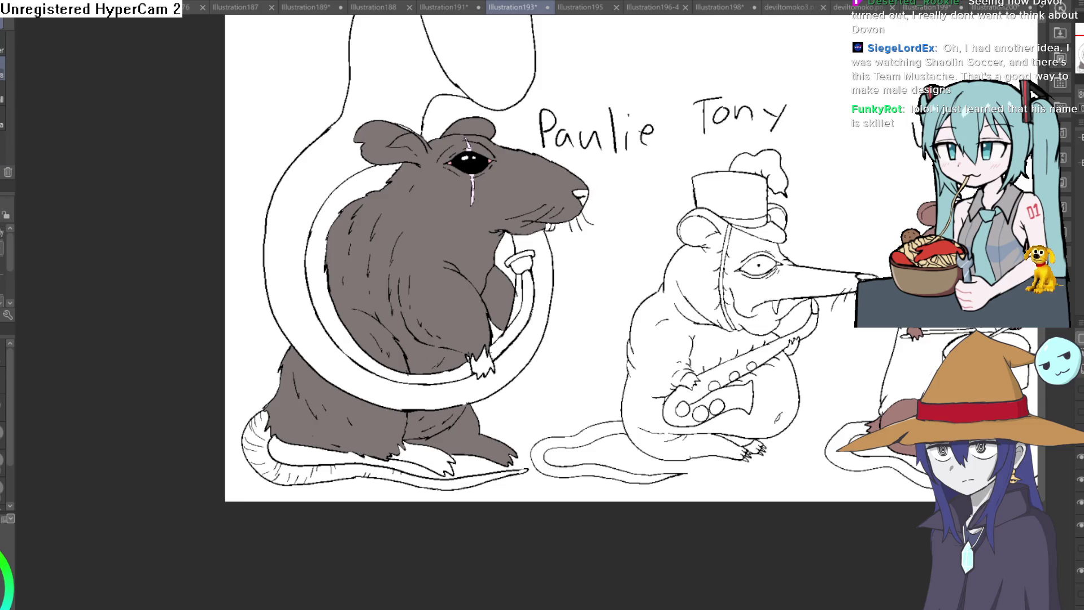
pyautogui.scroll(3, 593, 184)
pyautogui.click(569, 224)
# - Try grey and dark grey on Paulie's nose, then fill it pink and zoom out to check the whole drawing
pyautogui.click(565, 256)
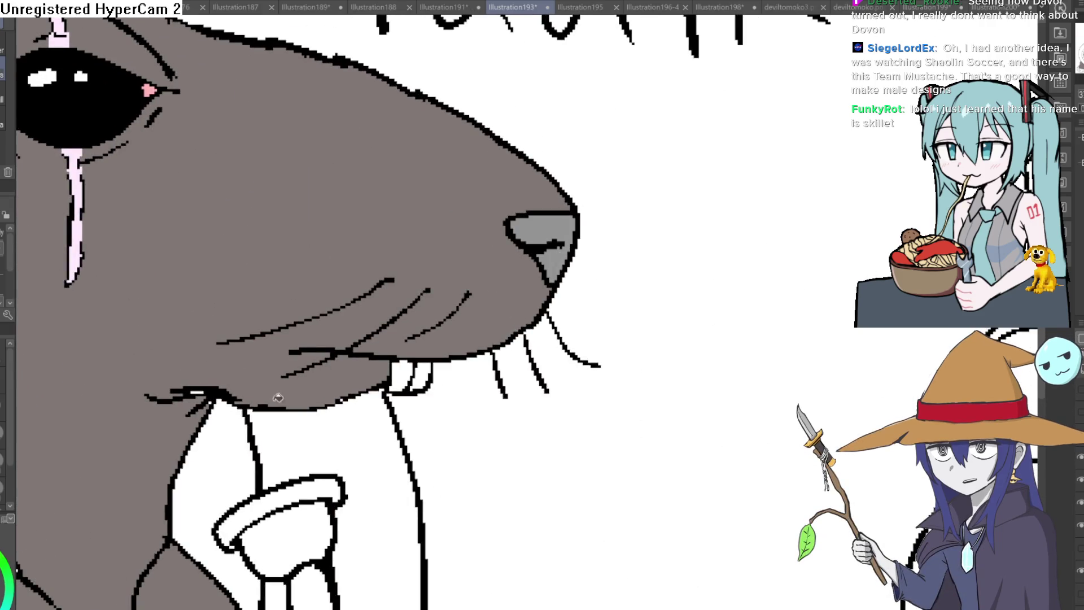
pyautogui.click(567, 222)
pyautogui.click(559, 257)
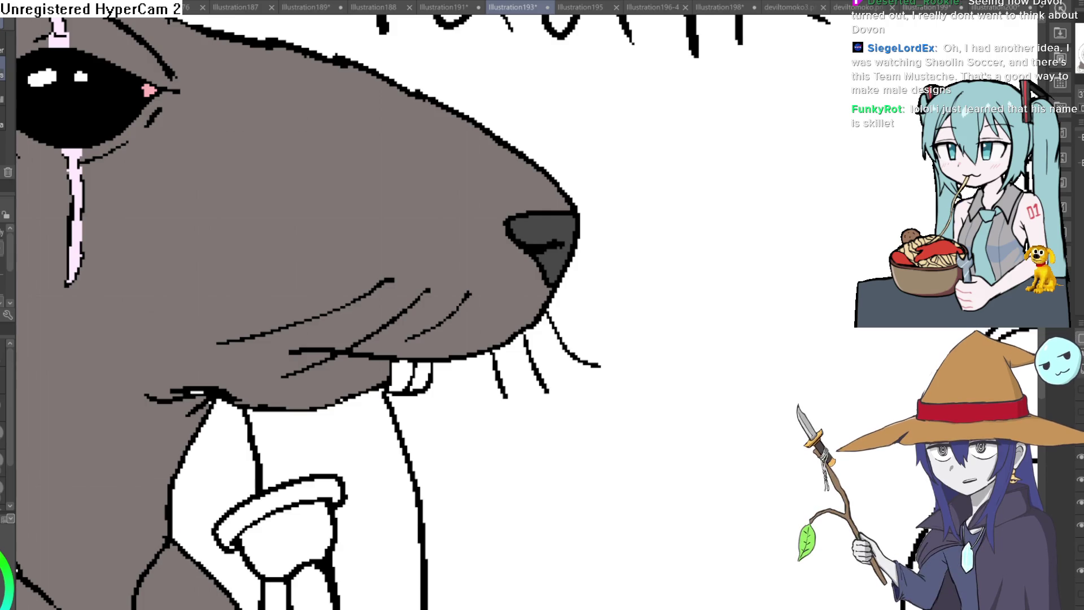
pyautogui.click(545, 234)
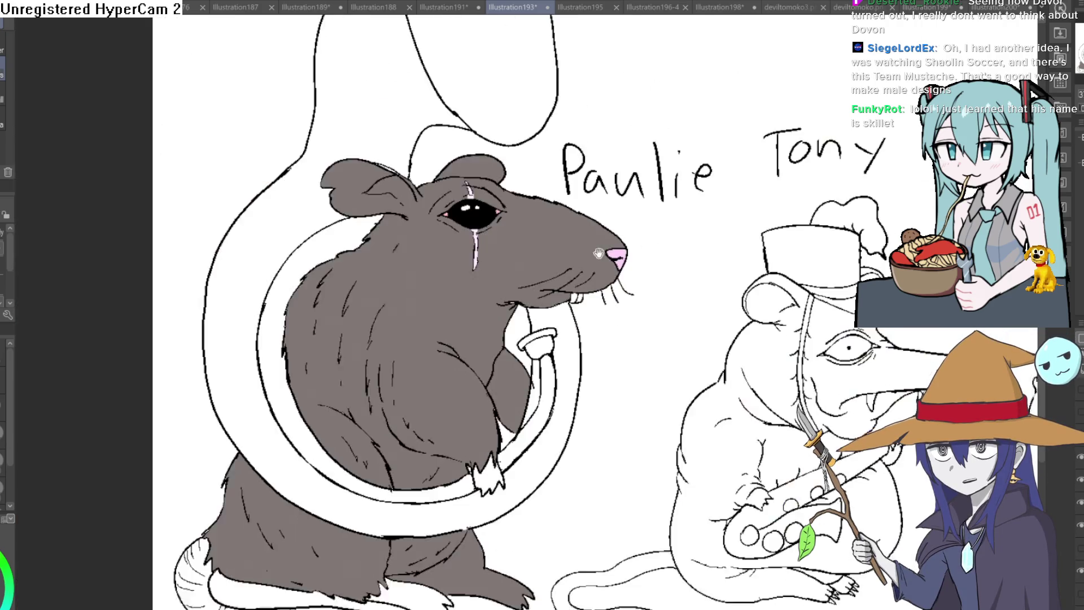
pyautogui.hotkey('ctrl', '0')
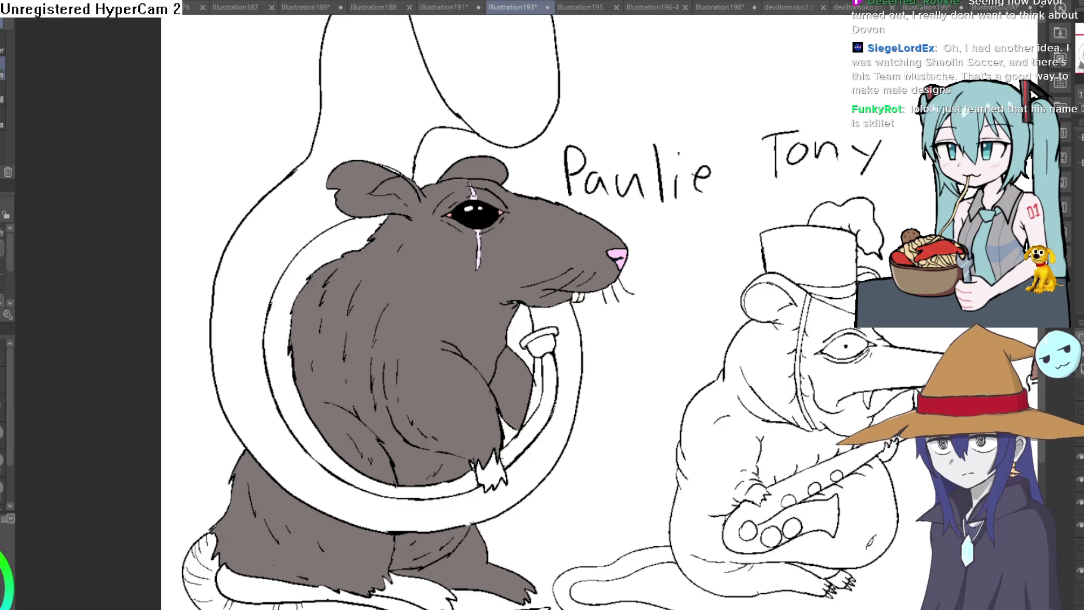
pyautogui.scroll(5, 672, 232)
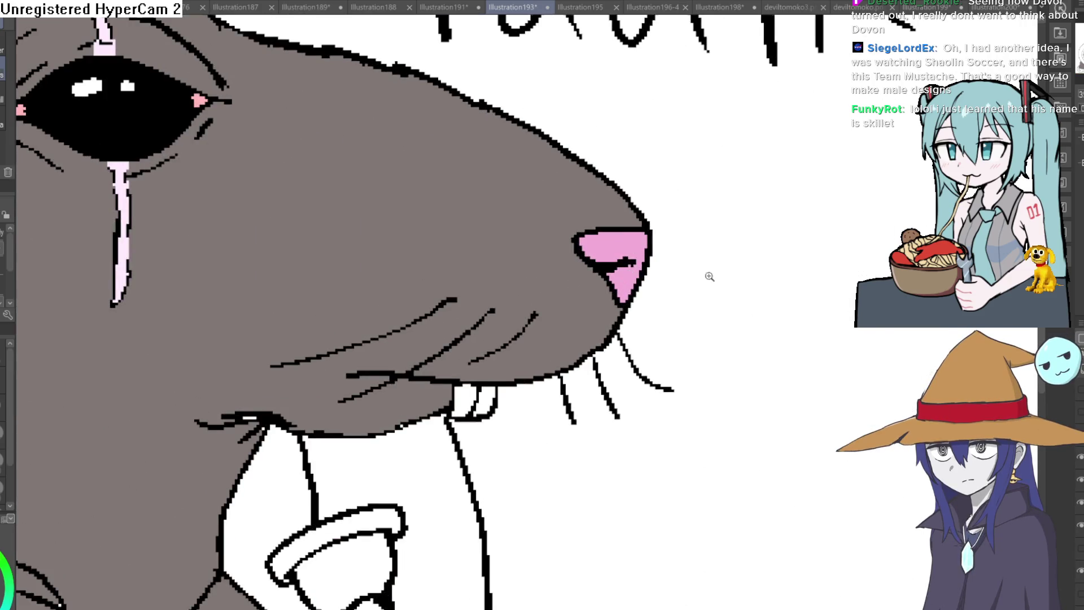
pyautogui.scroll(-4, 709, 276)
pyautogui.moveTo(673, 296); pyautogui.dragTo(641, 306)
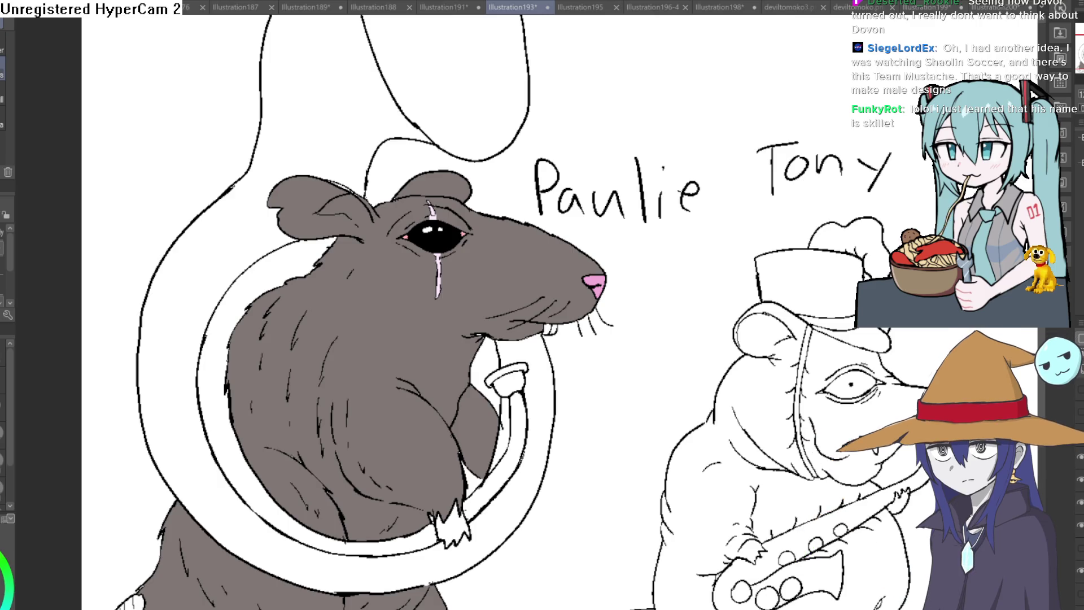
pyautogui.hotkey('alt', 'Tab')
# - Scroll and pan around Layout 2's bus-stop scene to view the orc and skeleton sprites
pyautogui.scroll(-10, 646, 279)
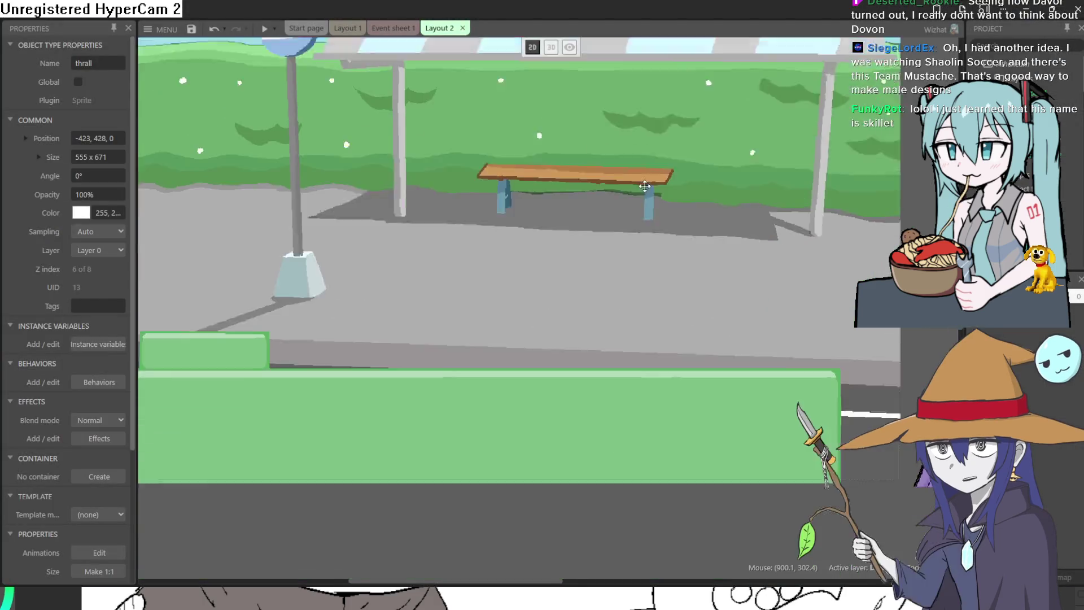
pyautogui.scroll(-5, 725, 253)
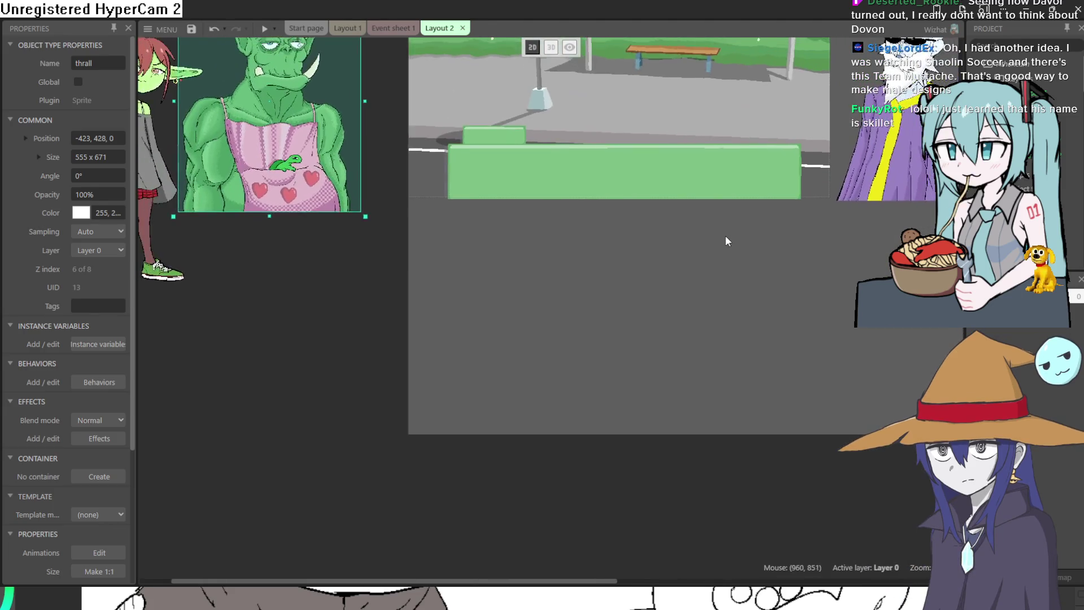
pyautogui.moveTo(635, 431); pyautogui.dragTo(627, 455)
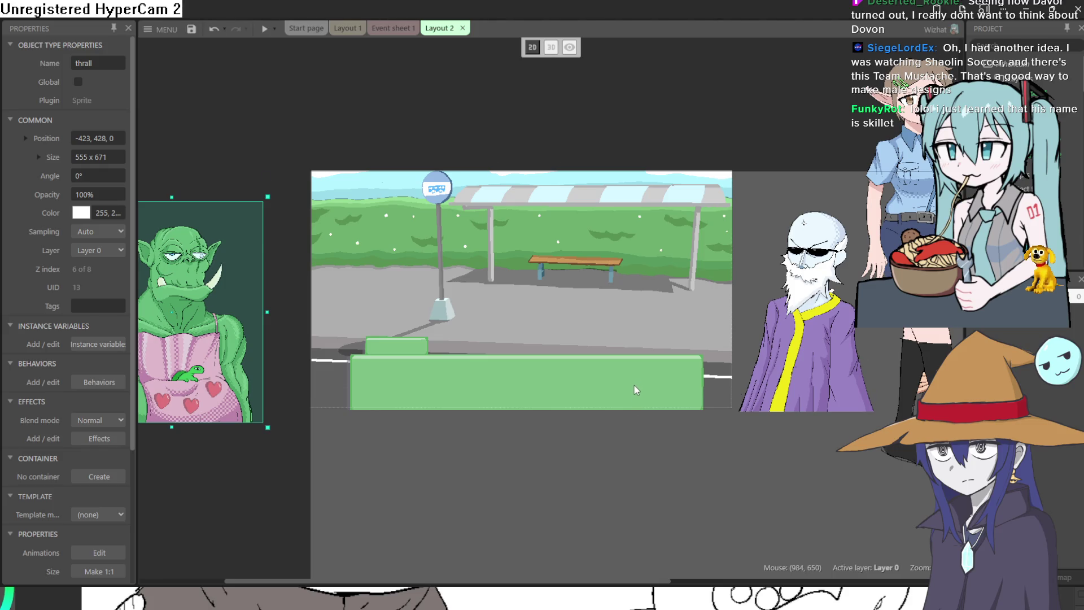
pyautogui.scroll(-2, 635, 389)
pyautogui.moveTo(634, 387); pyautogui.dragTo(641, 476)
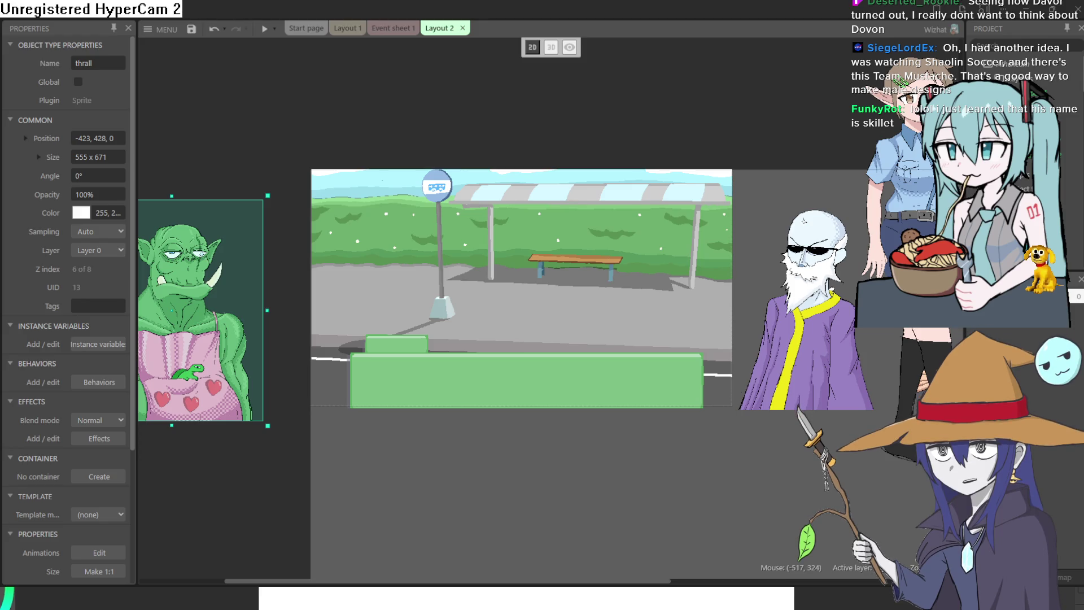
pyautogui.hotkey('alt', 'Tab')
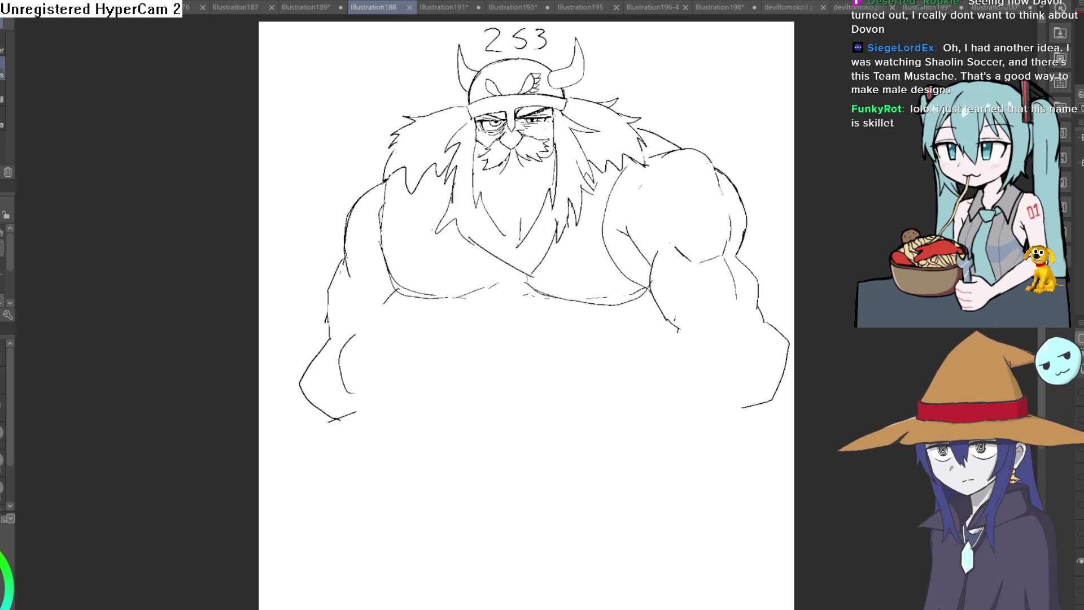
# - Zoom in on the horned Viking sketch numbered 253 in Illustration188
pyautogui.click(721, 90)
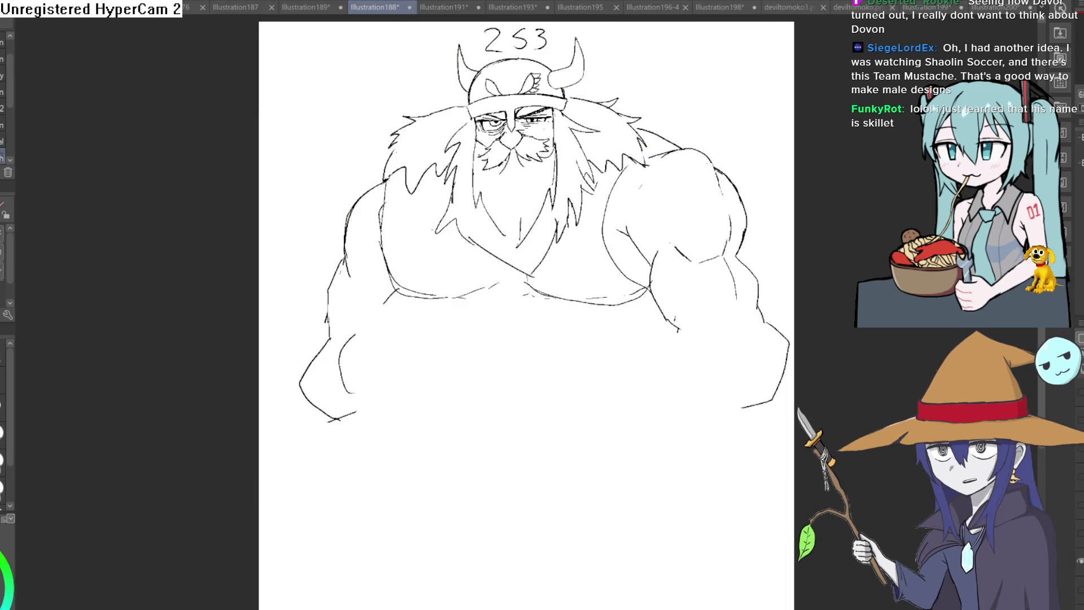
pyautogui.scroll(4, 576, 233)
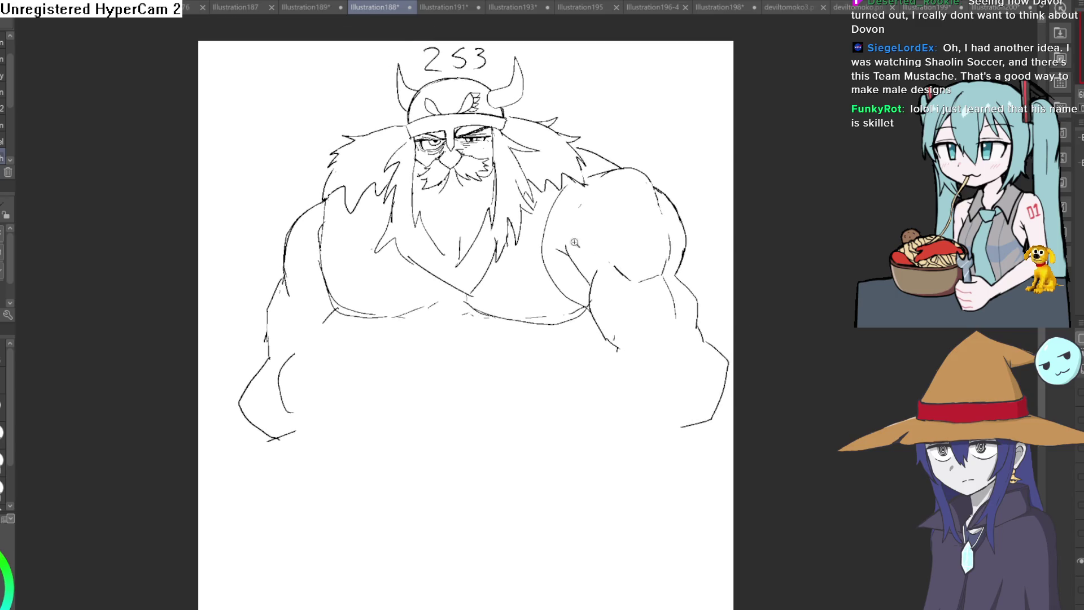
pyautogui.scroll(2, 571, 248)
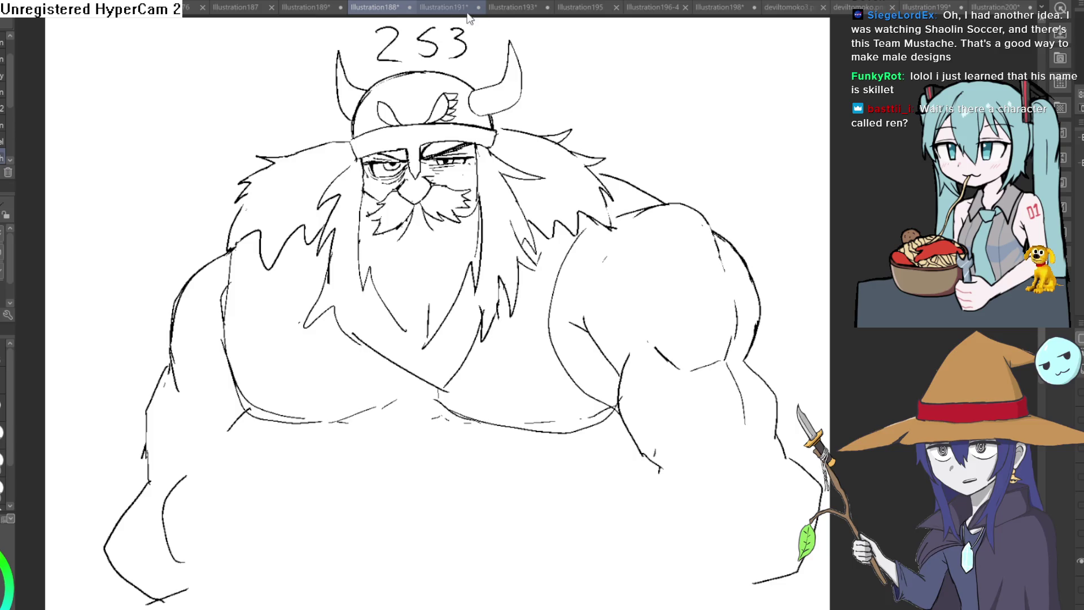
pyautogui.hotkey('ctrl', 'Tab')
# - Flip the deer girl's canvas view to check it, then draw a line joining her head to the antler
pyautogui.moveTo(656, 137)
pyautogui.mouseDown()
pyautogui.moveTo(622, 132)
pyautogui.moveTo(615, 146)
pyautogui.mouseUp()
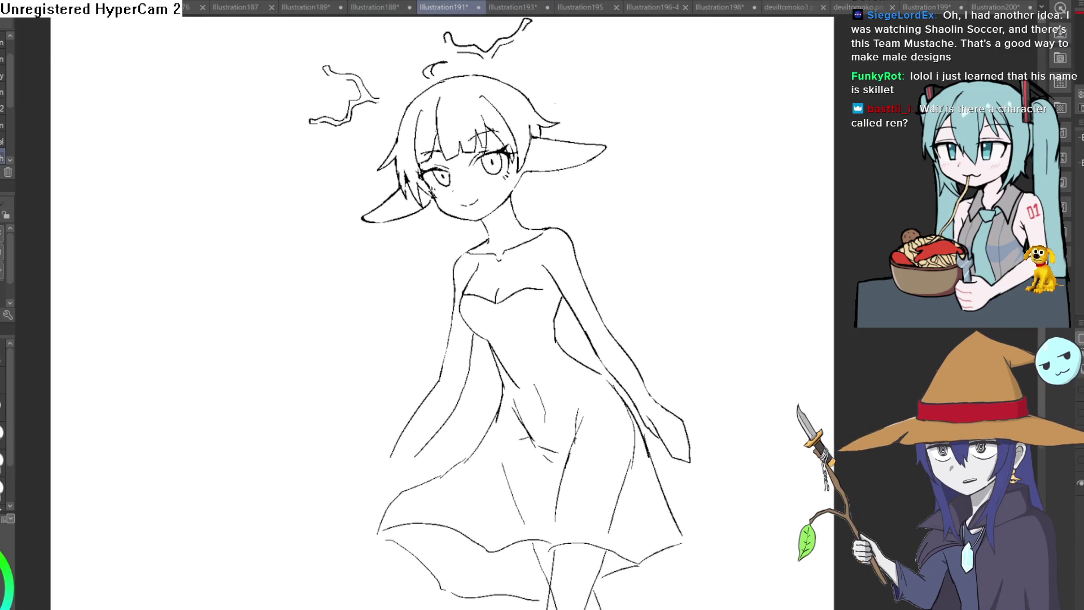
pyautogui.hotkey('ctrl', 'shift', 'r')
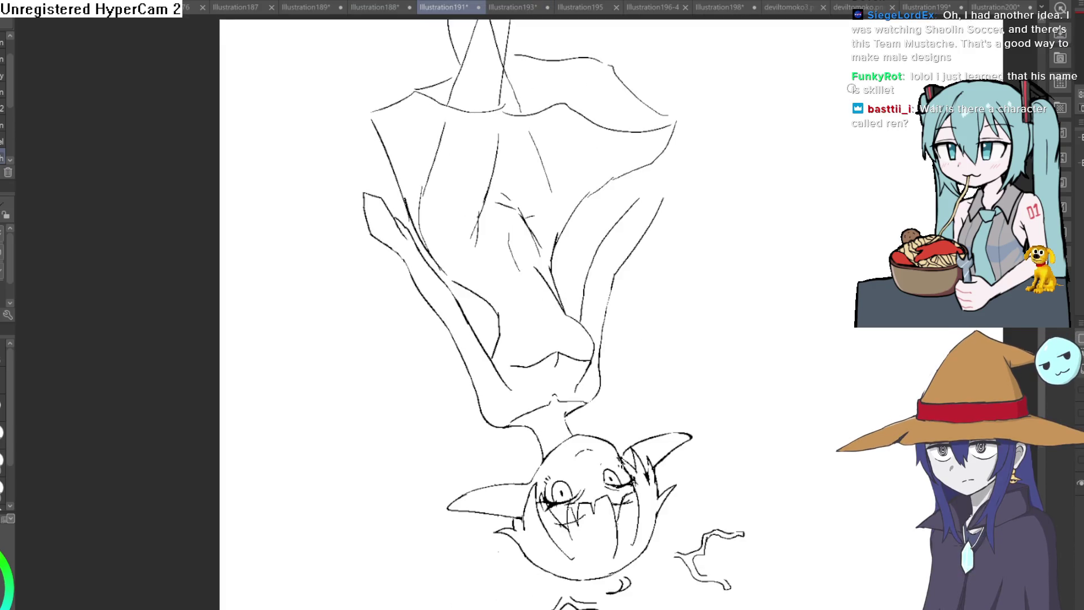
pyautogui.hotkey('ctrl', 'shift', 'r')
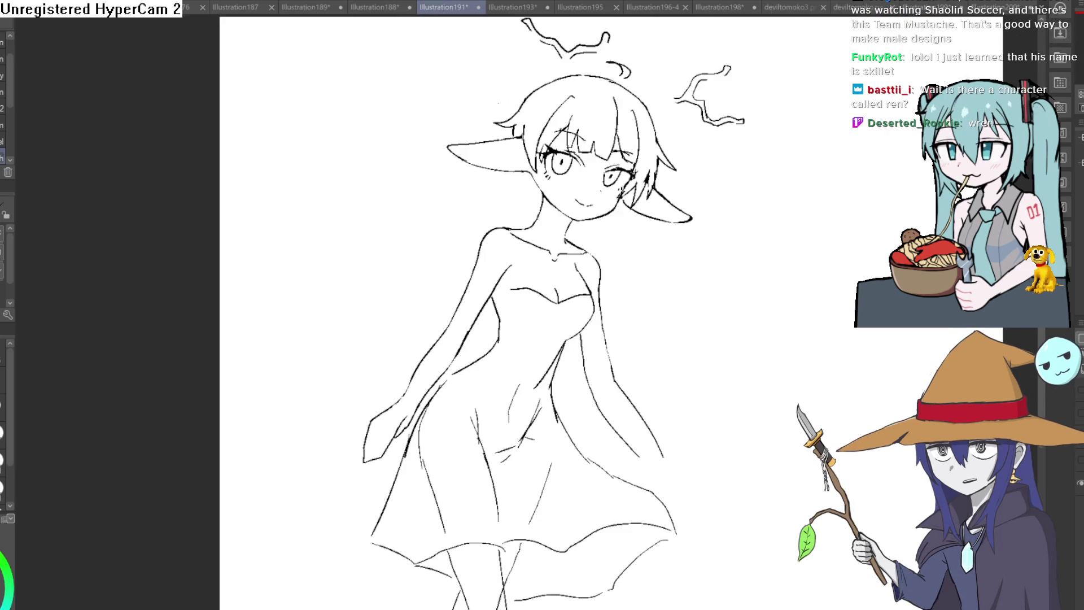
pyautogui.scroll(4, 489, 40)
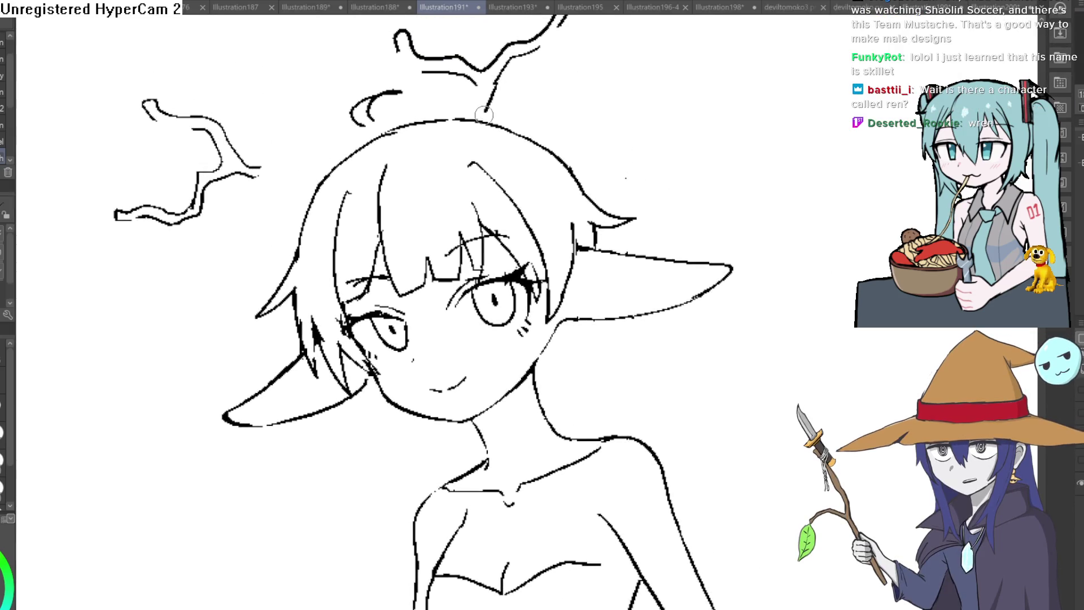
pyautogui.moveTo(469, 165); pyautogui.dragTo(485, 76)
pyautogui.moveTo(545, 52); pyautogui.dragTo(528, 130)
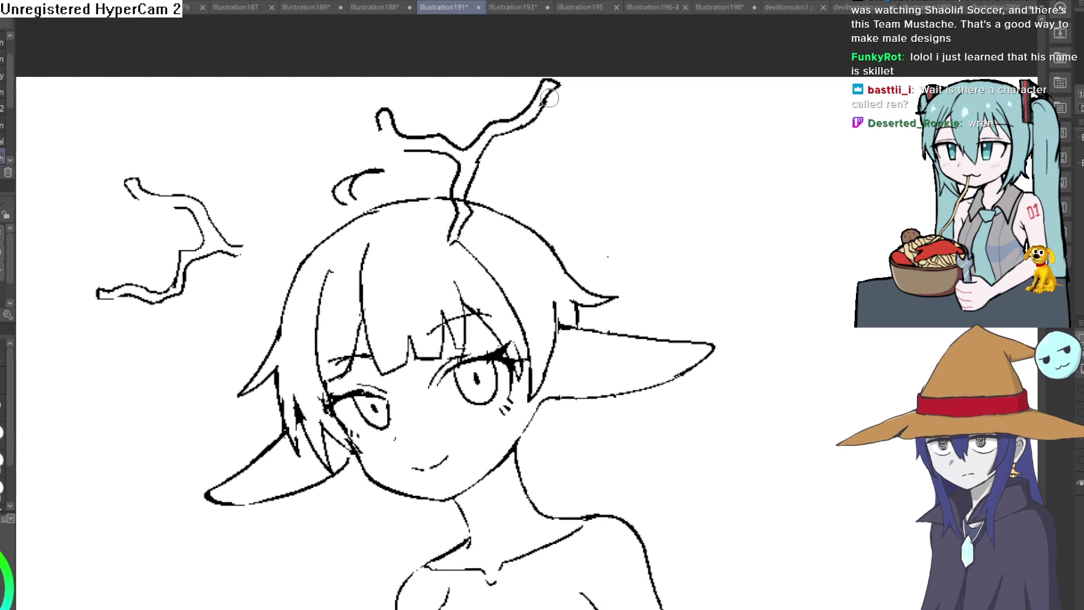
# - Redraw the antler outline at its join, undo the misshapen stroke, then reframe and rotate the page
pyautogui.moveTo(243, 244)
pyautogui.mouseDown()
pyautogui.moveTo(261, 174)
pyautogui.moveTo(332, 188)
pyautogui.mouseUp()
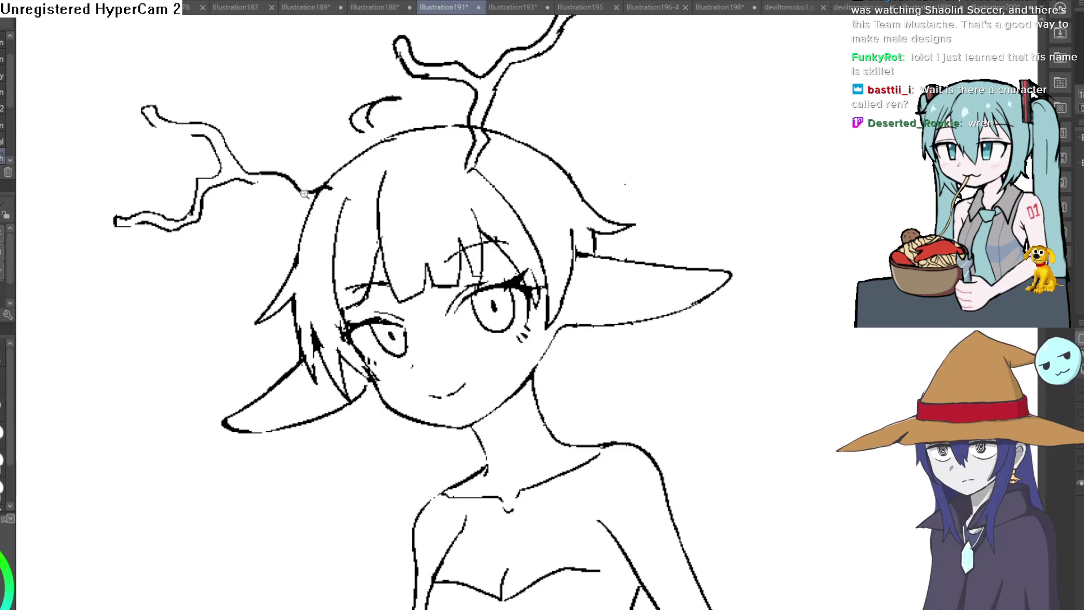
pyautogui.scroll(5, 316, 192)
pyautogui.moveTo(477, 189); pyautogui.dragTo(553, 158)
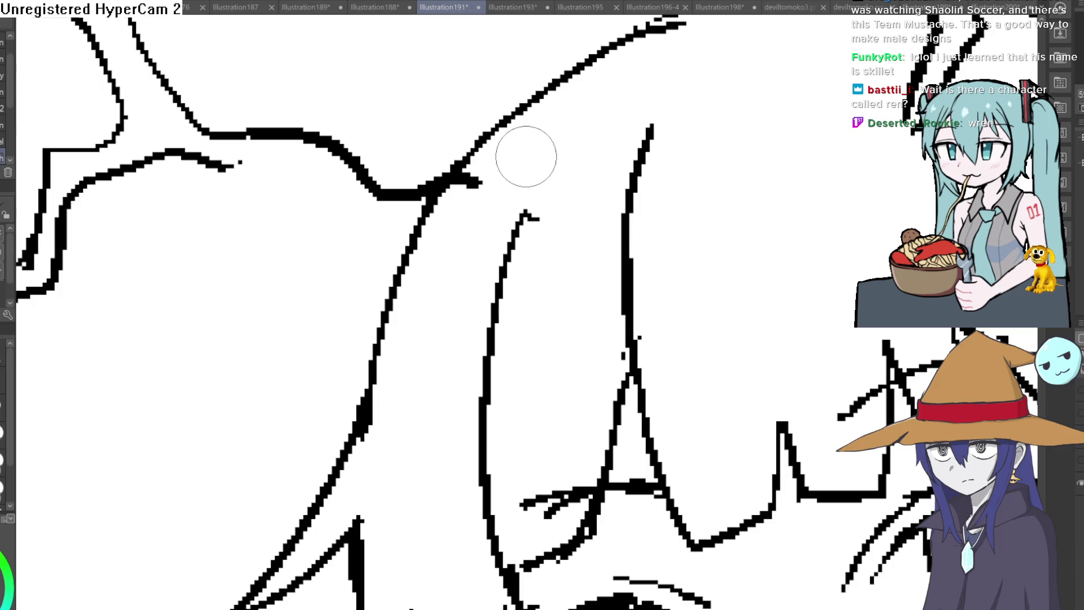
pyautogui.moveTo(478, 198)
pyautogui.mouseDown()
pyautogui.moveTo(477, 218)
pyautogui.moveTo(450, 235)
pyautogui.moveTo(227, 174)
pyautogui.moveTo(329, 194)
pyautogui.moveTo(399, 242)
pyautogui.moveTo(477, 219)
pyautogui.mouseUp()
pyautogui.hotkey('ctrl', 'z')
pyautogui.hotkey('ctrl', 'z')
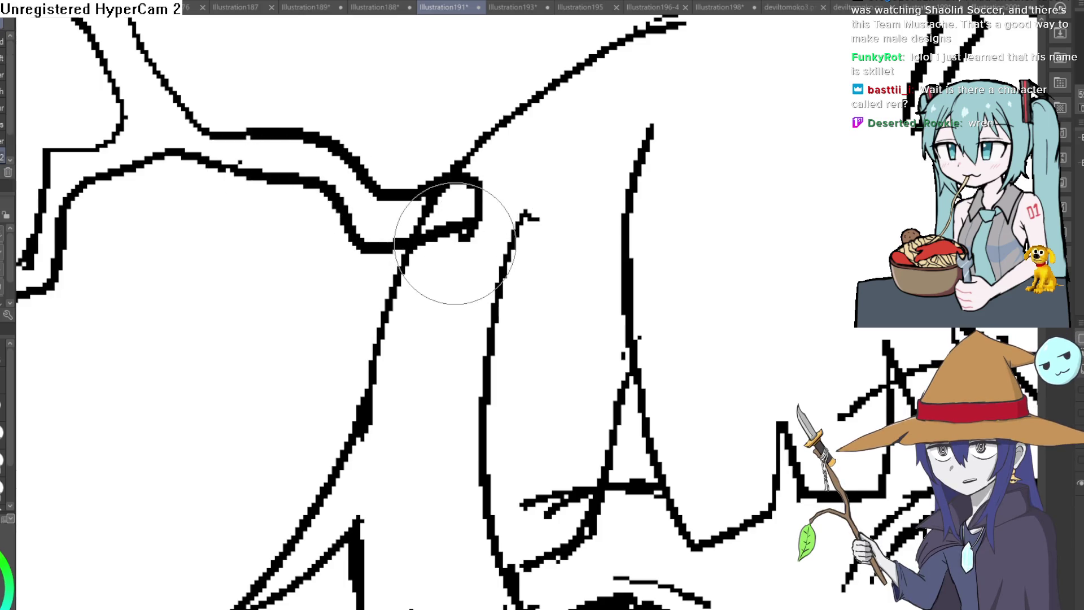
pyautogui.scroll(-5, 502, 197)
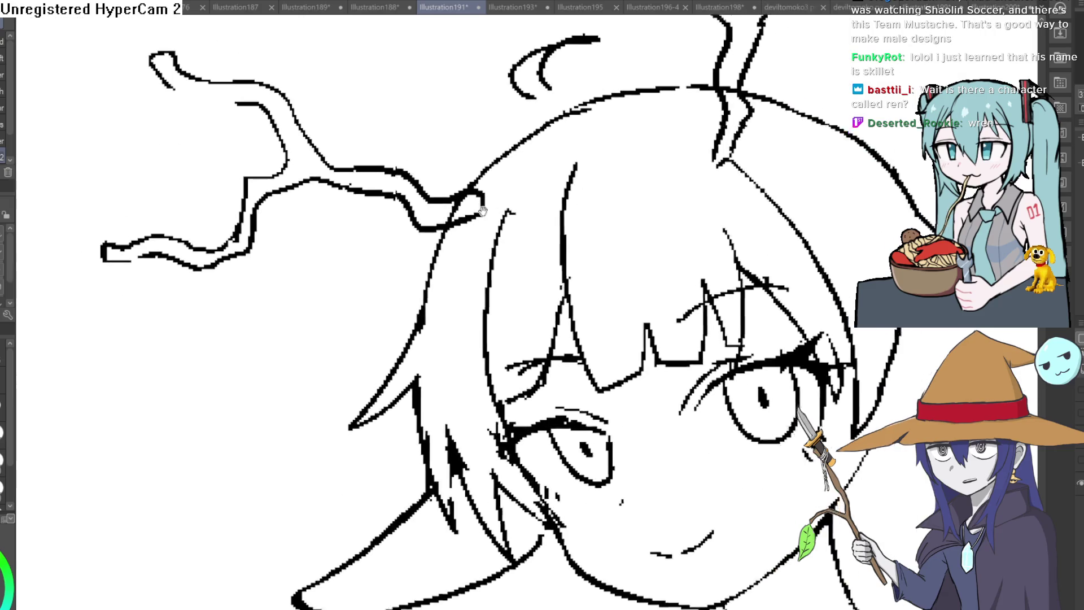
pyautogui.scroll(1, 610, 148)
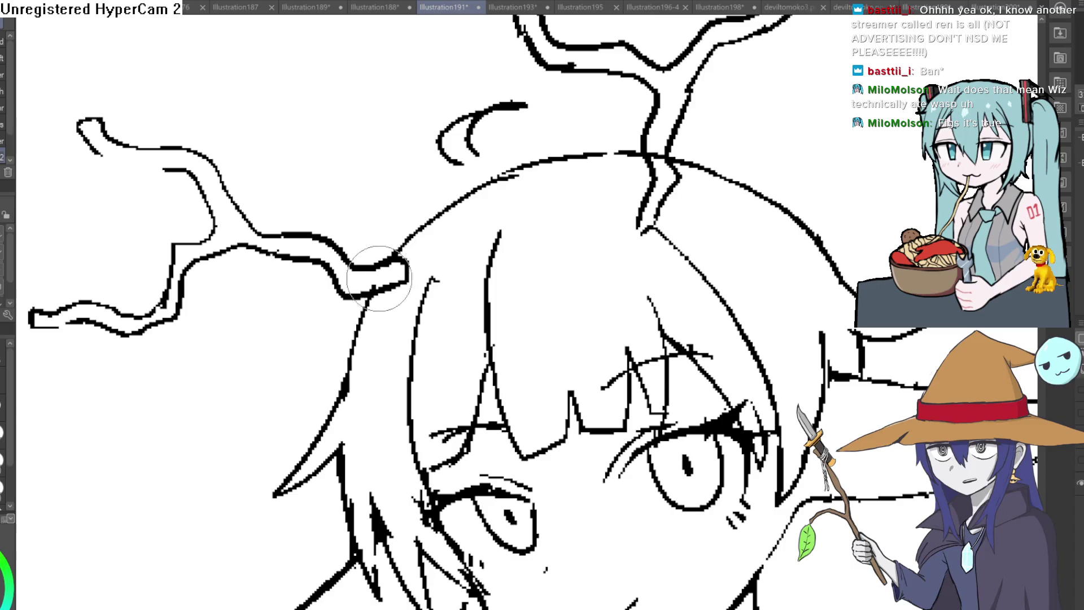
pyautogui.hotkey('ctrl', '0')
pyautogui.moveTo(715, 188); pyautogui.dragTo(733, 213)
pyautogui.scroll(3, 684, 185)
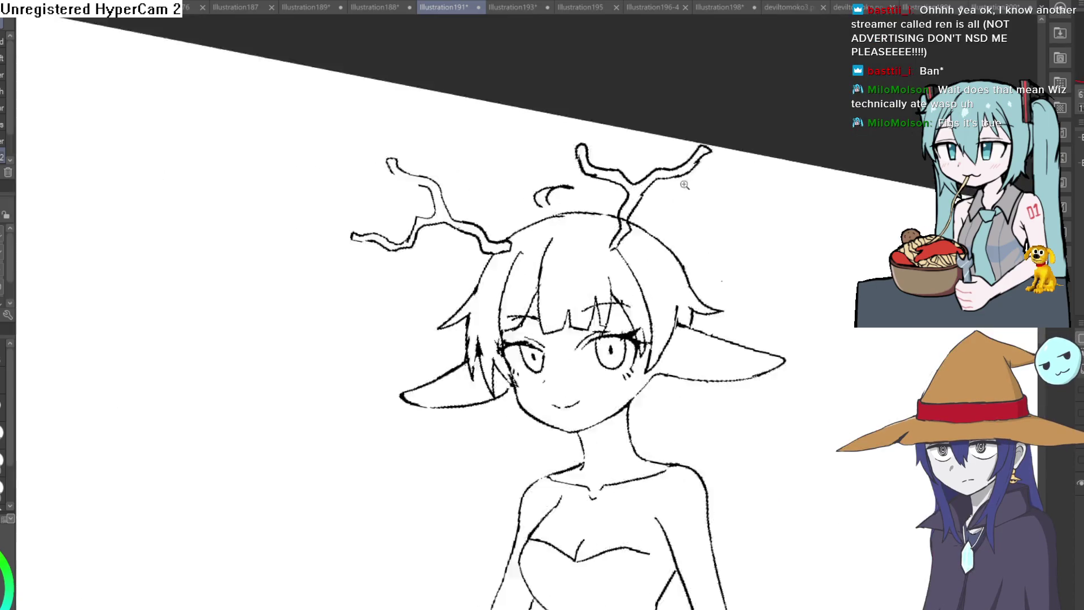
# - Rotate the view onto the antlers and ink a thicker base on the right antler branch
pyautogui.scroll(4, 684, 185)
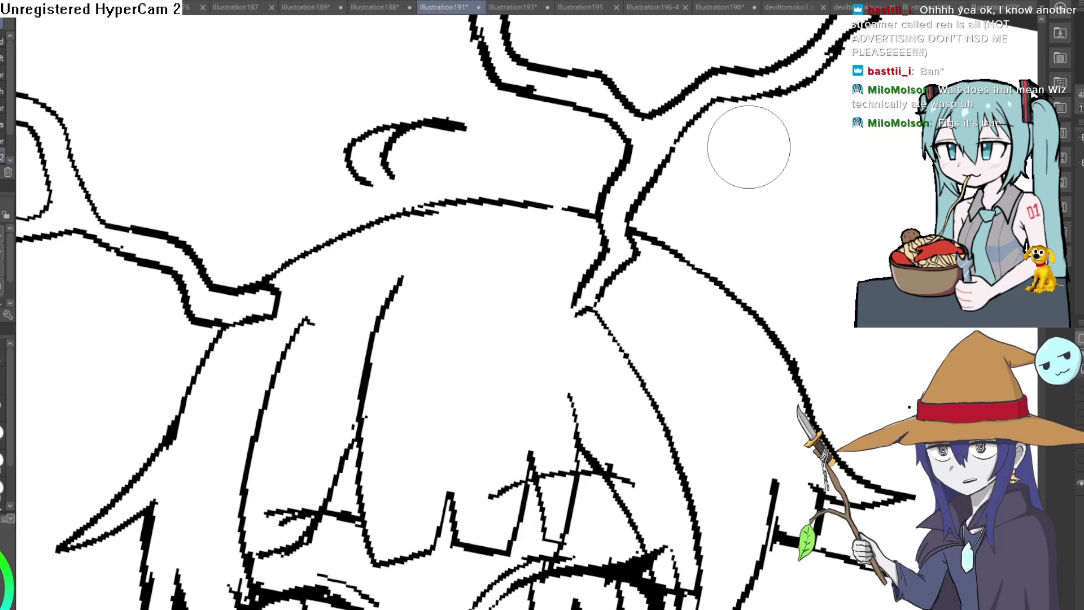
pyautogui.moveTo(745, 145)
pyautogui.mouseDown()
pyautogui.moveTo(714, 116)
pyautogui.moveTo(707, 140)
pyautogui.mouseUp()
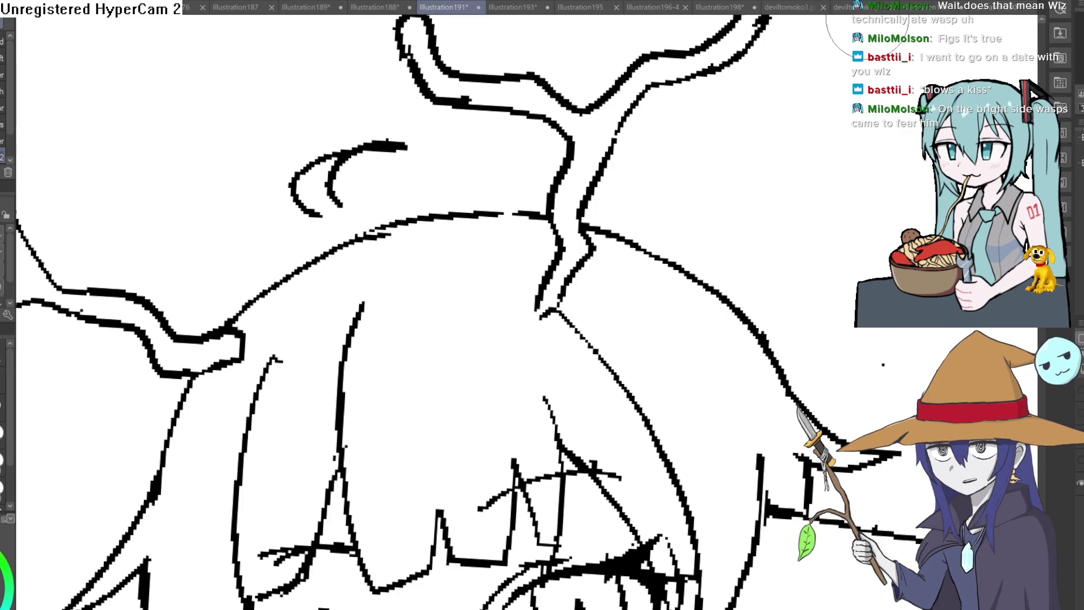
pyautogui.press('e')
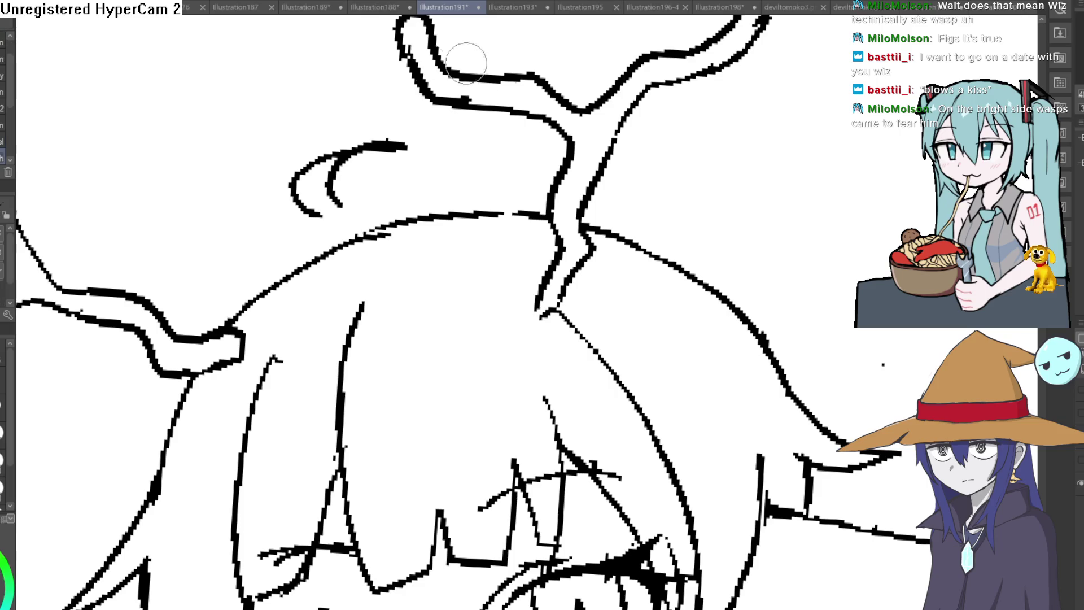
pyautogui.moveTo(556, 309)
pyautogui.mouseDown()
pyautogui.moveTo(537, 303)
pyautogui.moveTo(564, 307)
pyautogui.moveTo(590, 247)
pyautogui.moveTo(589, 189)
pyautogui.moveTo(627, 113)
pyautogui.moveTo(635, 150)
pyautogui.moveTo(622, 170)
pyautogui.moveTo(668, 98)
pyautogui.moveTo(697, 172)
pyautogui.moveTo(668, 162)
pyautogui.mouseUp()
pyautogui.scroll(-5, 668, 98)
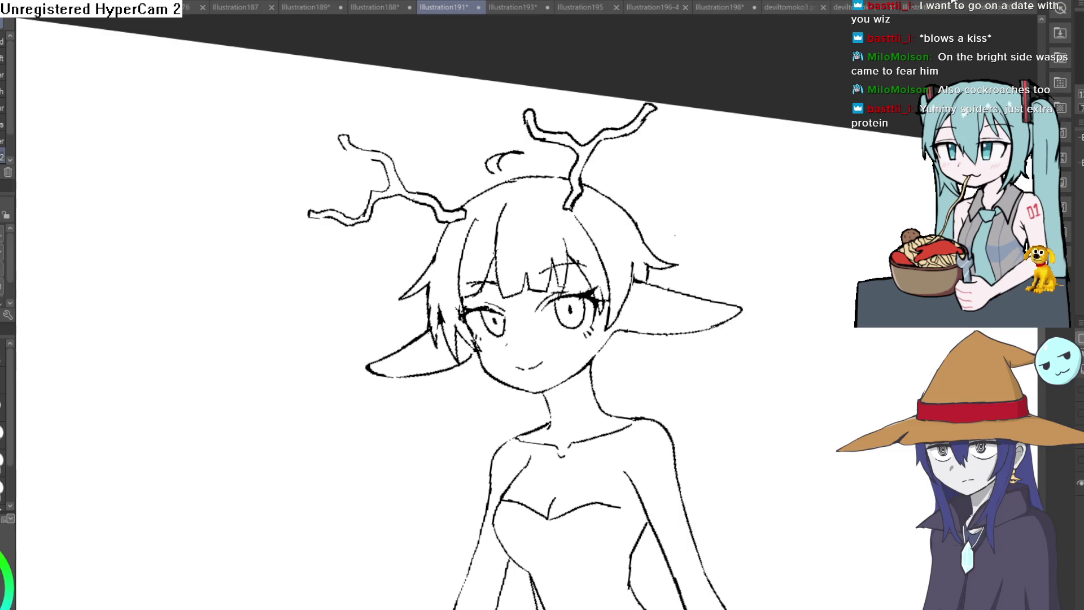
pyautogui.press('^')
pyautogui.press('^')
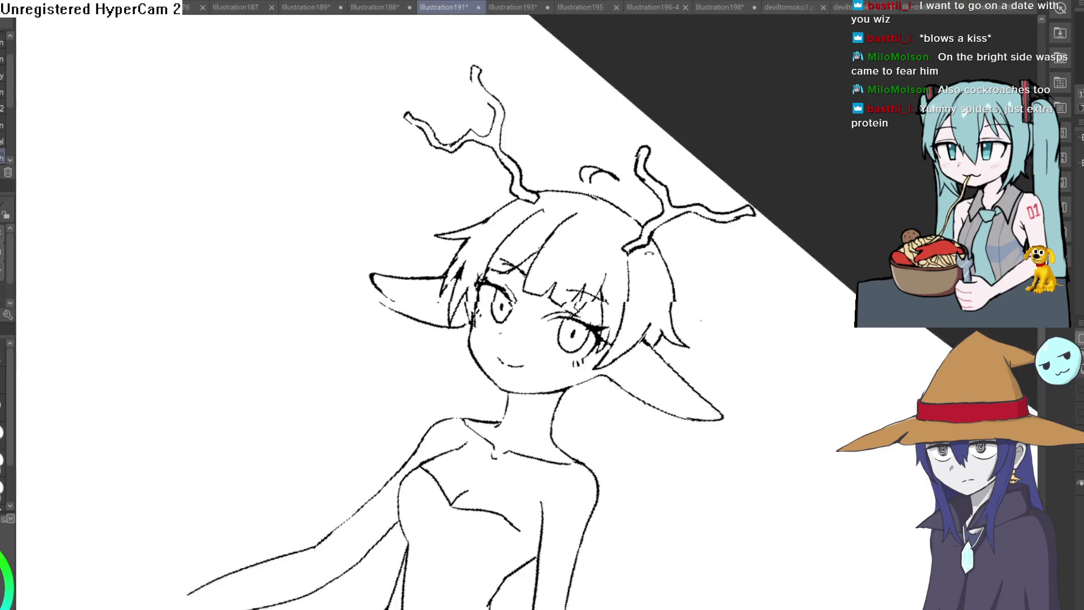
# - Zoom in on the left antler's fork, stroke its outline, undo the thick overlap, and reframe the head
pyautogui.scroll(2, 547, 131)
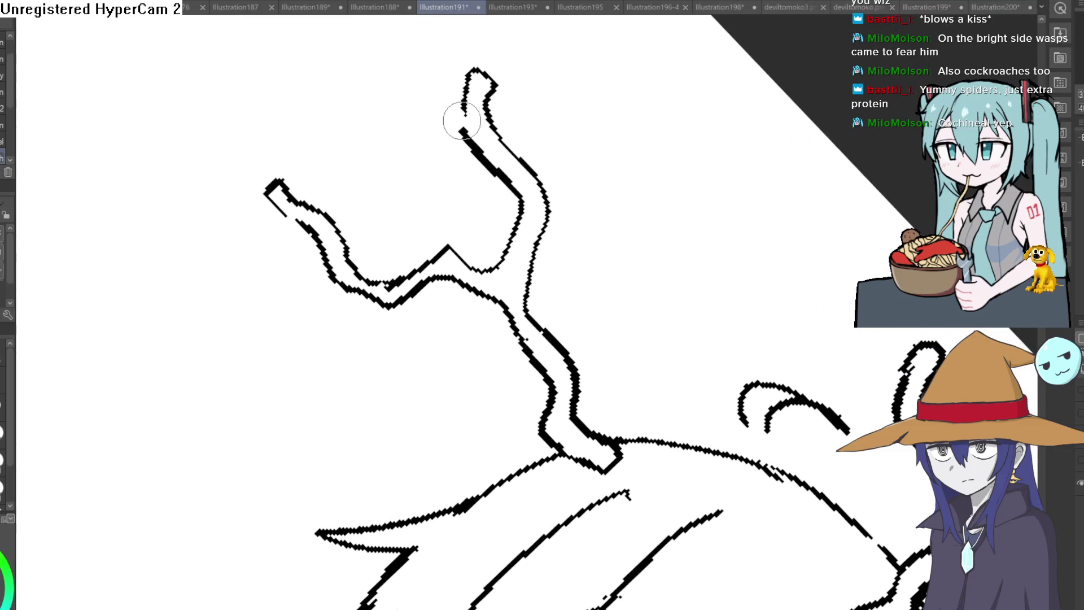
pyautogui.press('-')
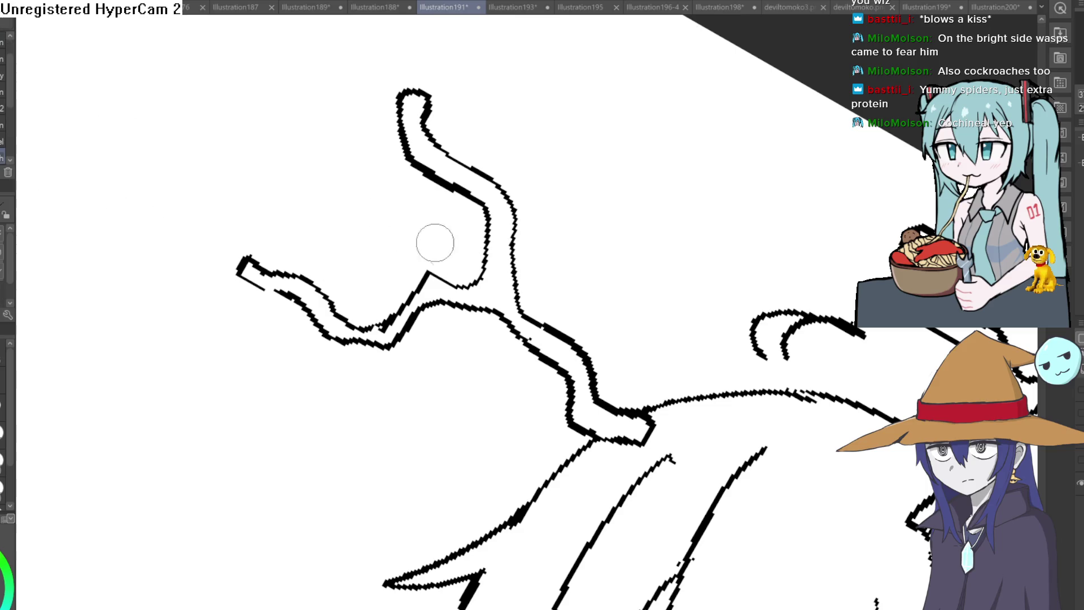
pyautogui.click(481, 278)
pyautogui.click(480, 278)
pyautogui.moveTo(496, 242)
pyautogui.mouseDown()
pyautogui.moveTo(339, 327)
pyautogui.moveTo(341, 348)
pyautogui.mouseUp()
pyautogui.hotkey('ctrl', 'z')
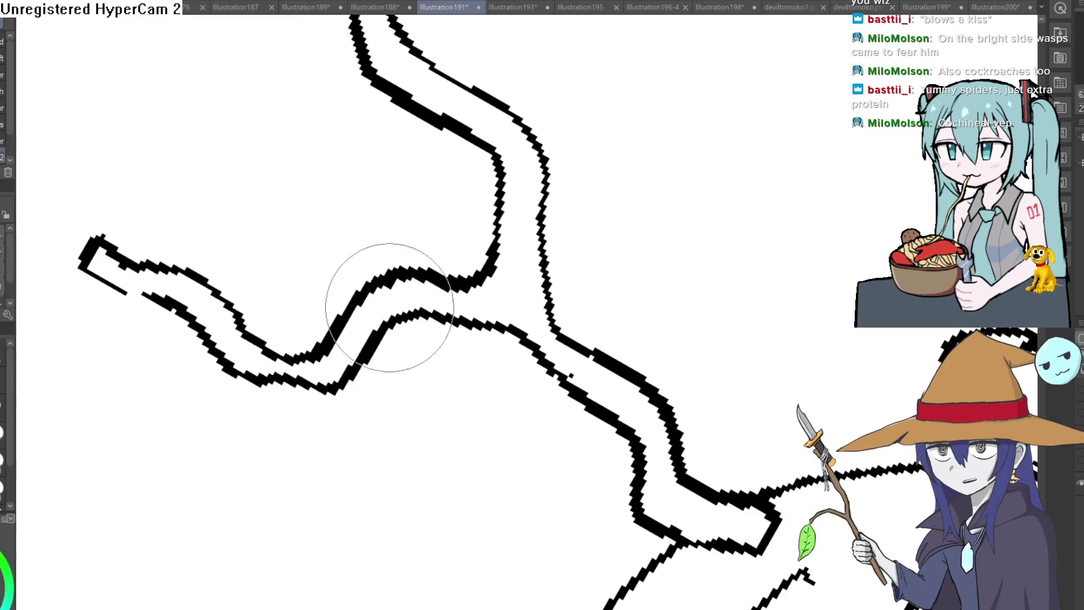
pyautogui.keyDown('alt'); pyautogui.click(470, 273); pyautogui.keyUp('alt')
pyautogui.scroll(-3, 565, 175)
pyautogui.moveTo(564, 175)
pyautogui.mouseDown()
pyautogui.moveTo(566, 203)
pyautogui.moveTo(558, 196)
pyautogui.moveTo(621, 159)
pyautogui.moveTo(667, 155)
pyautogui.moveTo(638, 169)
pyautogui.mouseUp()
pyautogui.scroll(-2, 558, 196)
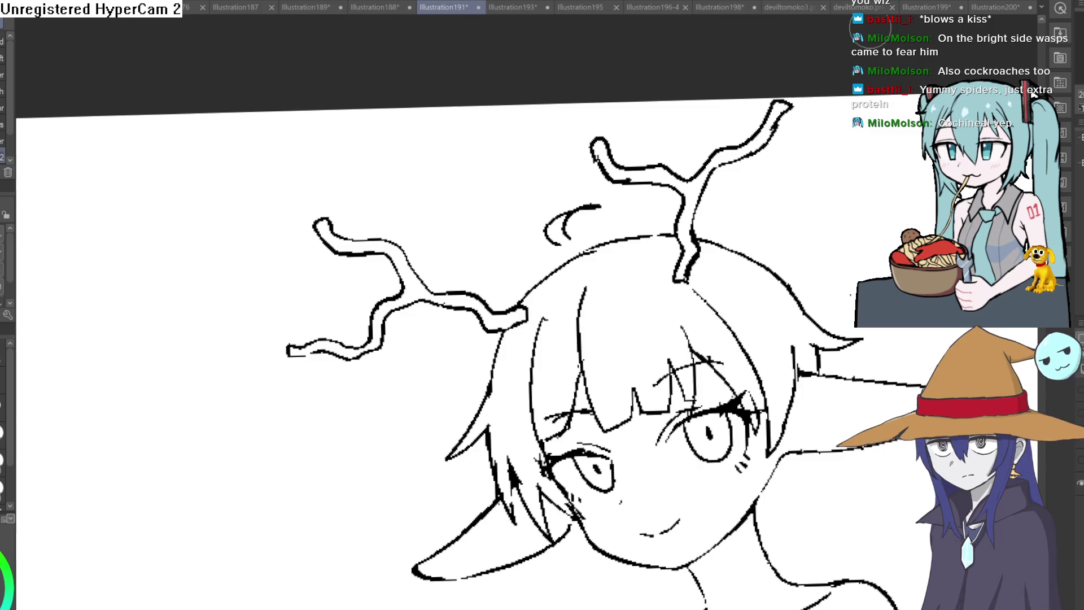
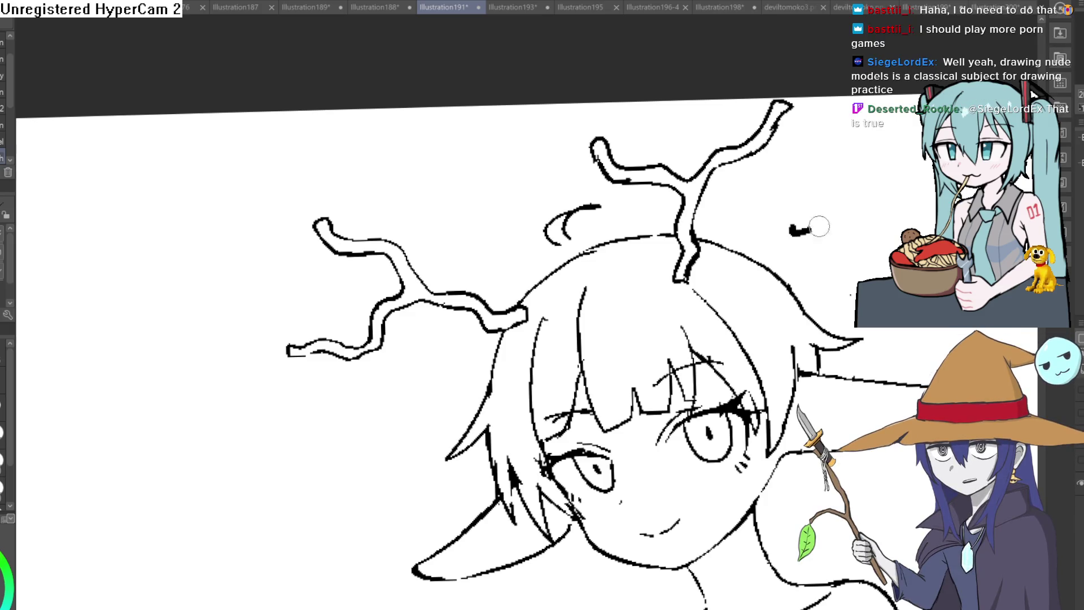
# - Redraw the lower end of the left arm line over the skirt, undoing the misplaced strokes
pyautogui.scroll(-3, 726, 157)
pyautogui.moveTo(788, 250); pyautogui.dragTo(658, 194)
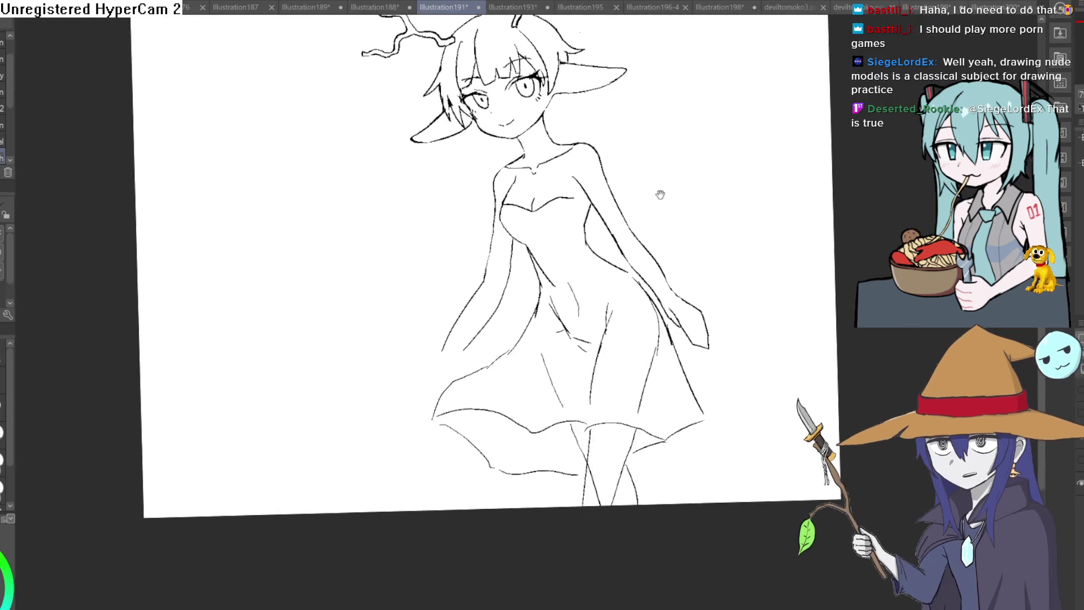
pyautogui.scroll(5, 472, 262)
pyautogui.moveTo(472, 263); pyautogui.dragTo(456, 293)
pyautogui.hotkey('ctrl', 'z')
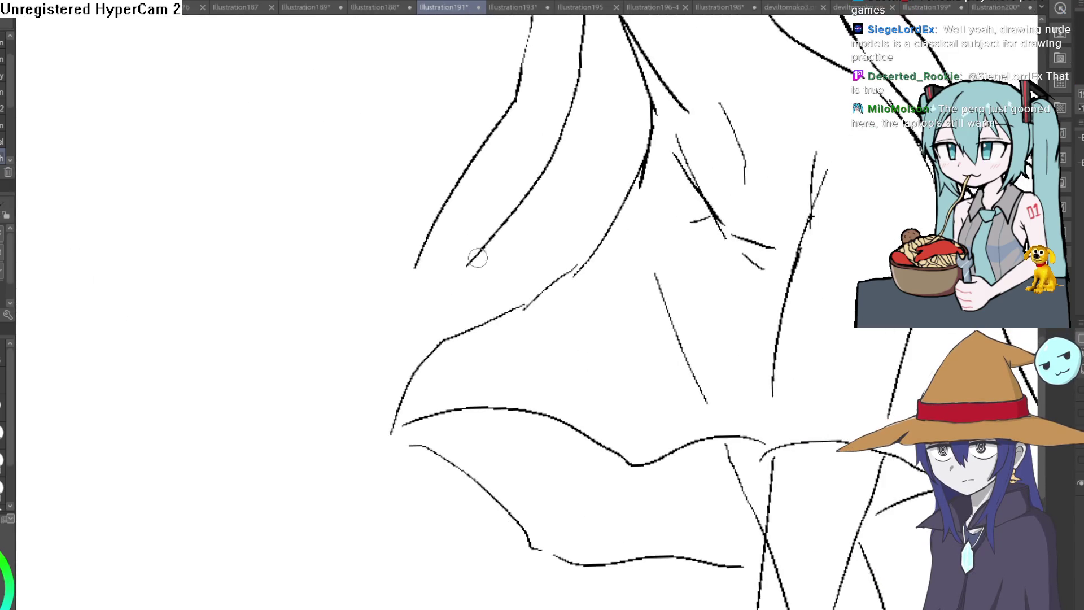
pyautogui.moveTo(486, 244); pyautogui.dragTo(441, 304)
pyautogui.moveTo(424, 250)
pyautogui.mouseDown()
pyautogui.moveTo(380, 346)
pyautogui.moveTo(402, 398)
pyautogui.mouseUp()
pyautogui.hotkey('ctrl', 'z')
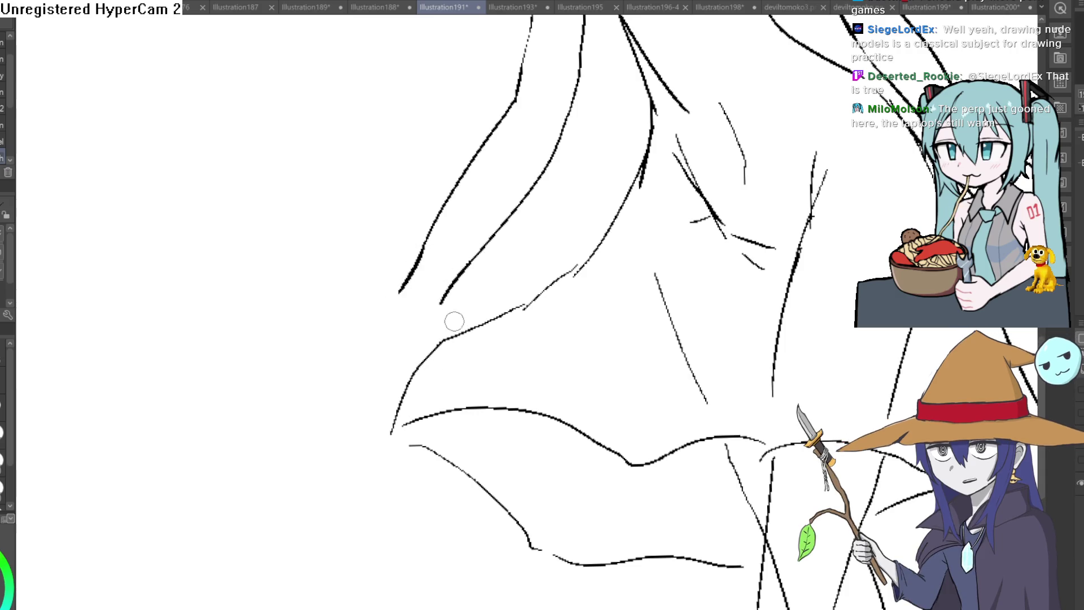
# - Retry the arm end as a pointed curve resting just above the skirt hem
pyautogui.moveTo(417, 261); pyautogui.dragTo(380, 327)
pyautogui.hotkey('ctrl', 'z')
pyautogui.moveTo(399, 290)
pyautogui.mouseDown()
pyautogui.moveTo(406, 339)
pyautogui.moveTo(460, 274)
pyautogui.moveTo(435, 295)
pyautogui.mouseUp()
pyautogui.hotkey('ctrl', 'z')
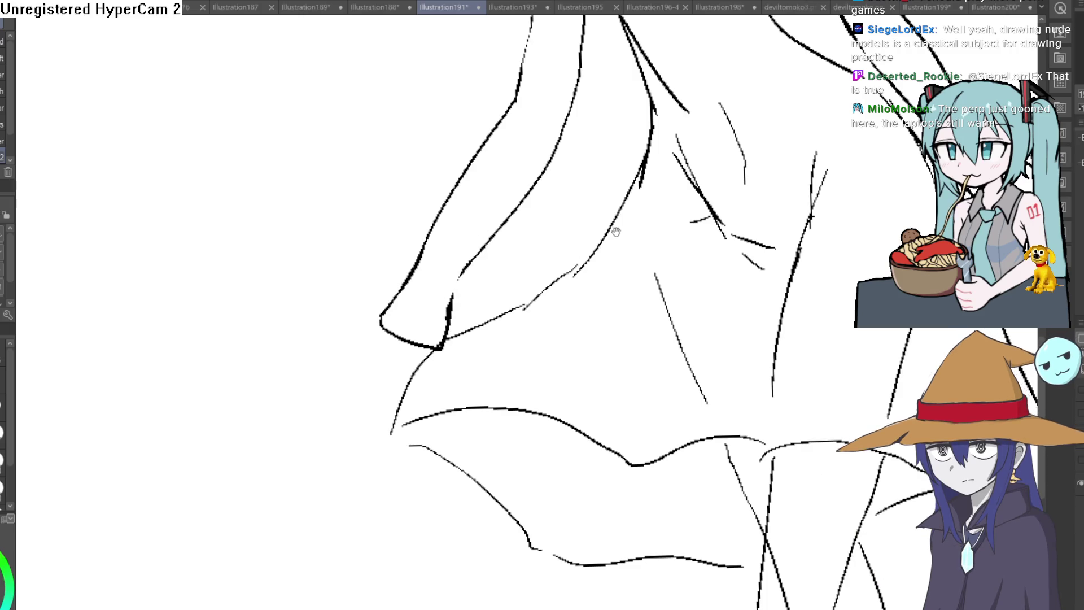
pyautogui.scroll(-3, 695, 215)
pyautogui.moveTo(695, 214); pyautogui.dragTo(683, 263)
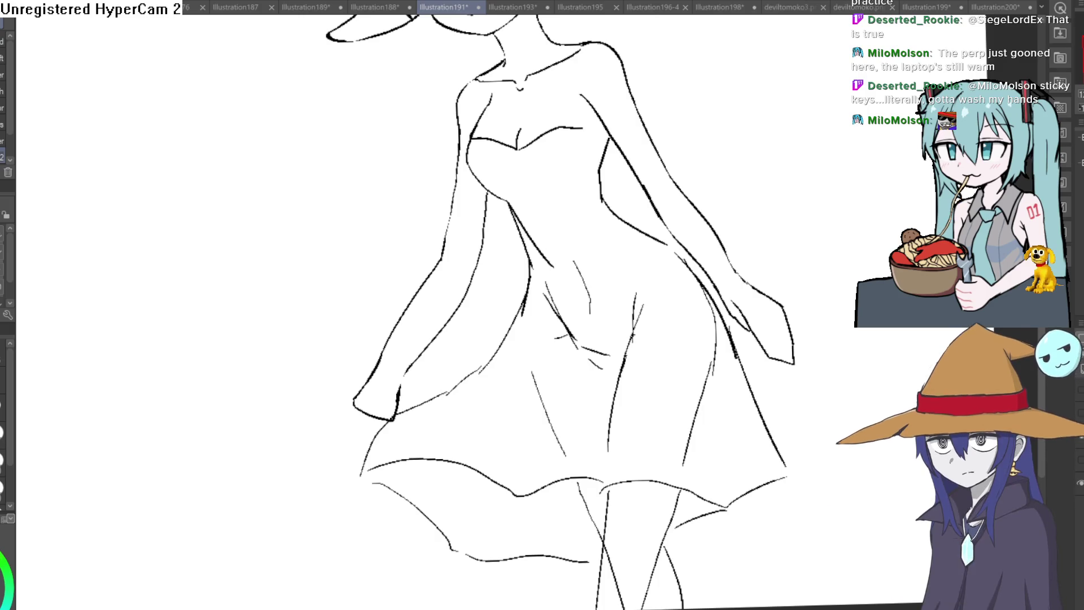
pyautogui.hotkey('ctrl', '-')
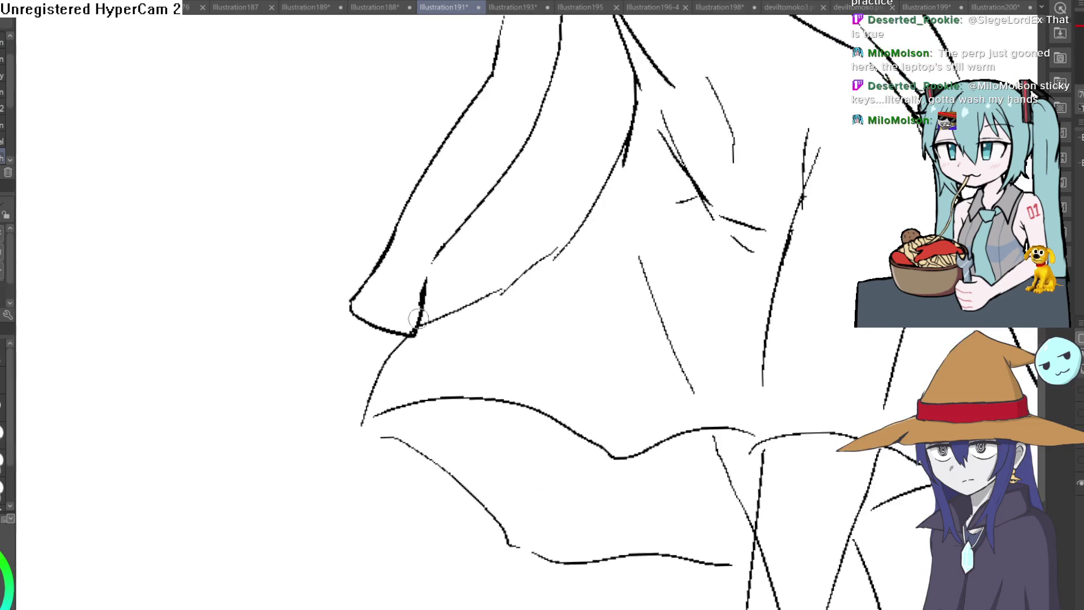
# - Draw the hand below the left wrist, with fingers gripping the skirt and a pinching thumb
pyautogui.scroll(3, 392, 341)
pyautogui.moveTo(351, 309)
pyautogui.mouseDown()
pyautogui.moveTo(372, 397)
pyautogui.moveTo(368, 324)
pyautogui.moveTo(388, 402)
pyautogui.mouseUp()
pyautogui.moveTo(395, 333)
pyautogui.mouseDown()
pyautogui.moveTo(402, 398)
pyautogui.moveTo(415, 333)
pyautogui.mouseUp()
pyautogui.moveTo(424, 294)
pyautogui.mouseDown()
pyautogui.moveTo(452, 339)
pyautogui.moveTo(419, 329)
pyautogui.mouseUp()
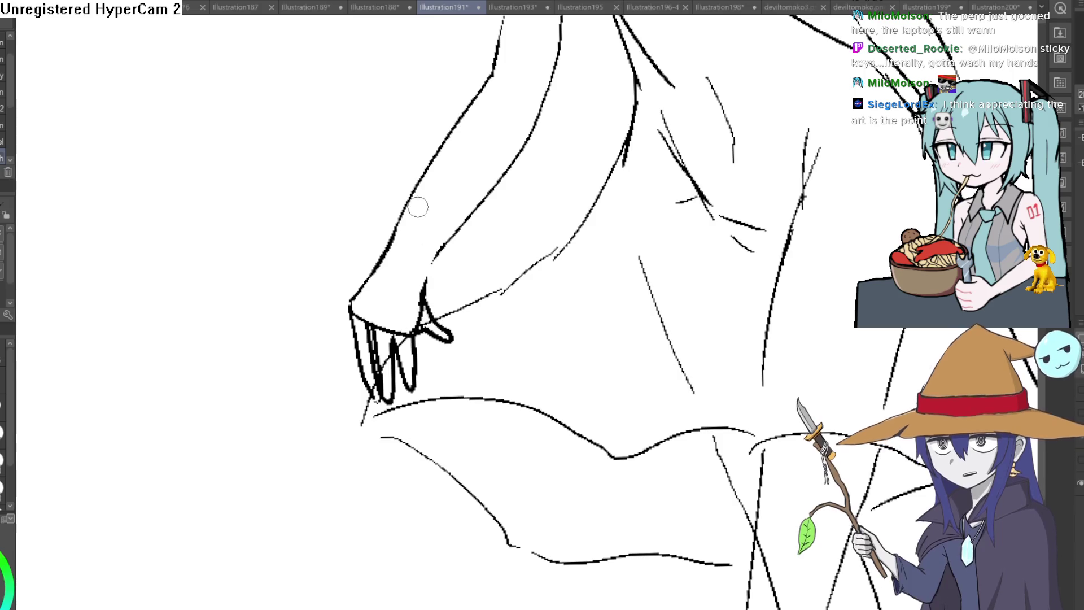
pyautogui.hotkey('ctrl', 'z')
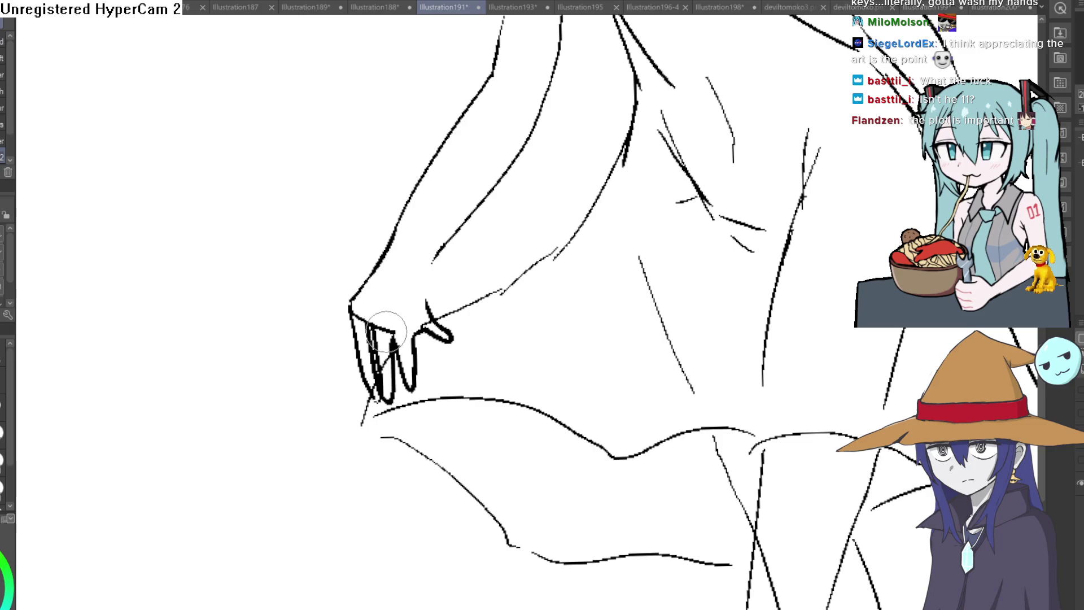
# - Erase the stray strokes across the fingertips and remove the leftover mark near the hand
pyautogui.moveTo(386, 321)
pyautogui.mouseDown()
pyautogui.moveTo(384, 341)
pyautogui.moveTo(370, 316)
pyautogui.moveTo(353, 317)
pyautogui.moveTo(362, 291)
pyautogui.mouseUp()
pyautogui.moveTo(503, 234); pyautogui.dragTo(494, 280)
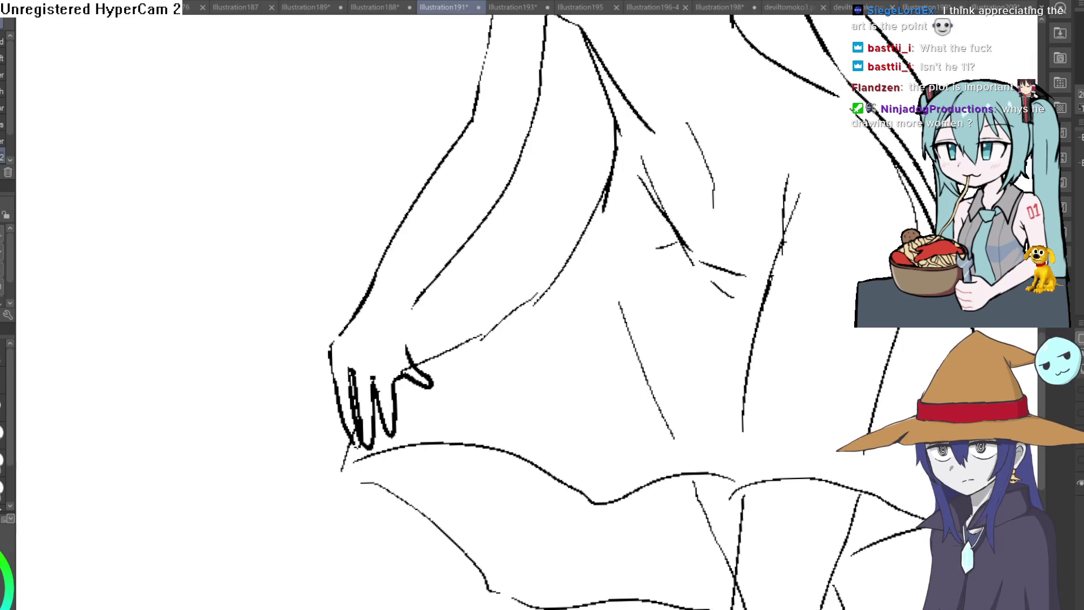
pyautogui.hotkey('ctrl', 'z')
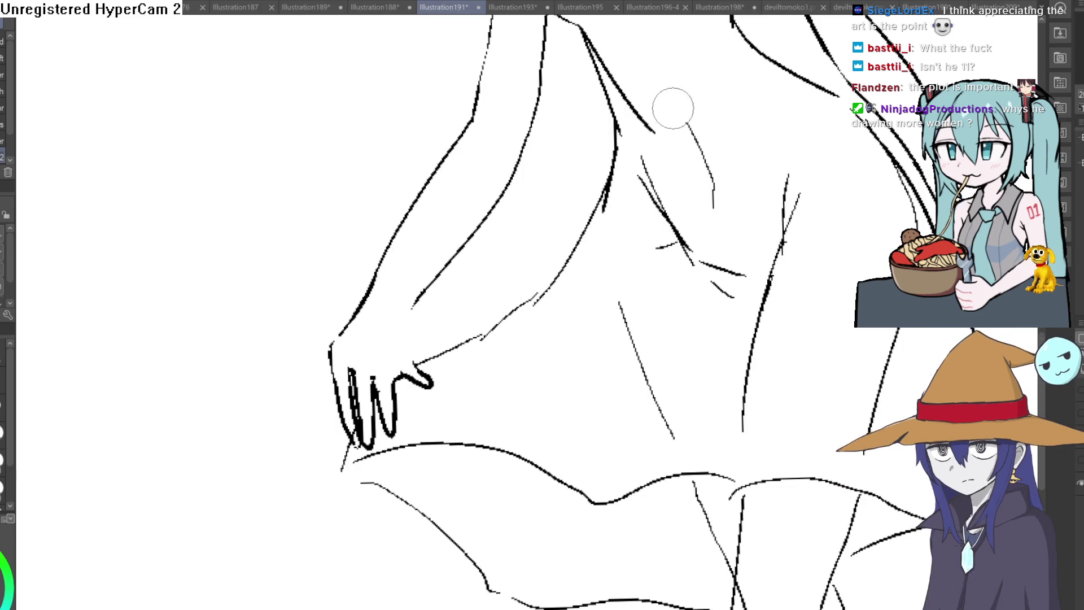
pyautogui.scroll(-4, 729, 197)
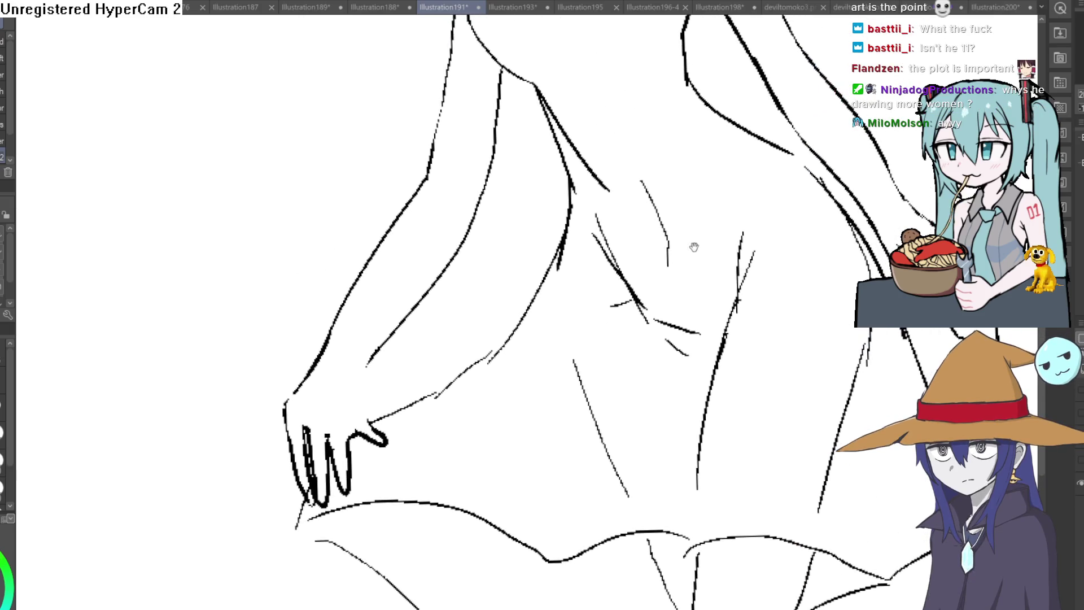
pyautogui.moveTo(747, 230)
pyautogui.mouseDown()
pyautogui.moveTo(666, 213)
pyautogui.moveTo(672, 237)
pyautogui.moveTo(636, 236)
pyautogui.mouseUp()
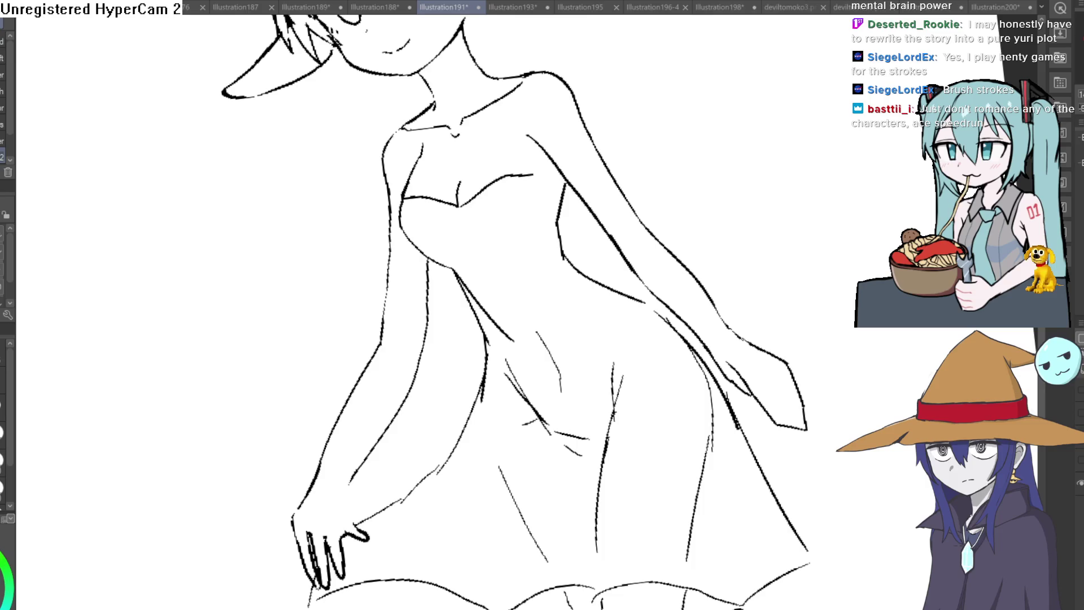
# - Tilt the canvas toward the head and undo the old hair tuft stroke
pyautogui.hotkey('ctrl', '0')
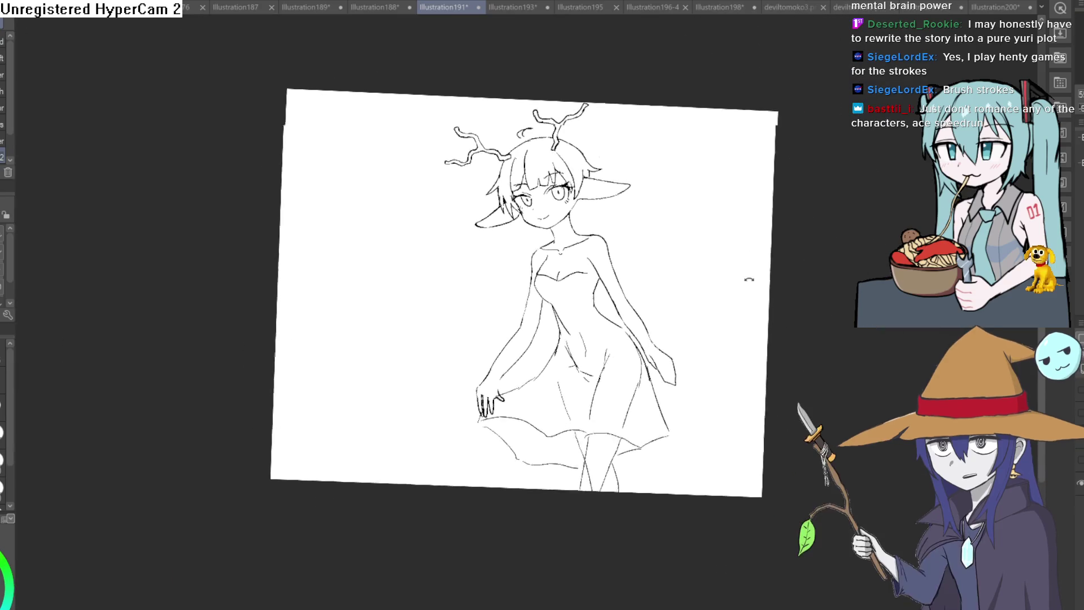
pyautogui.moveTo(730, 249); pyautogui.dragTo(122, 165)
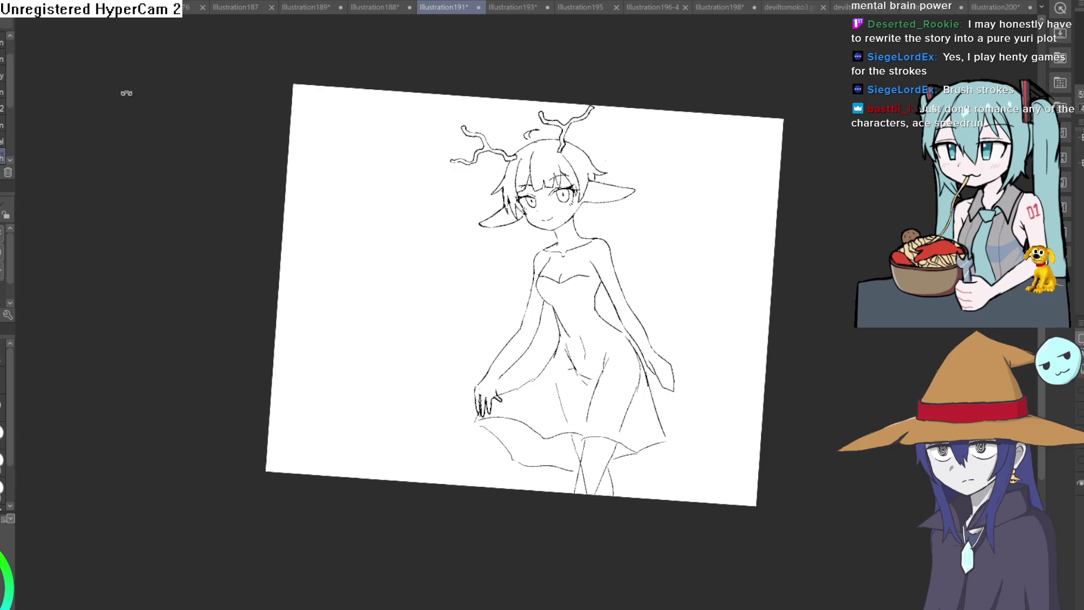
pyautogui.moveTo(126, 92); pyautogui.dragTo(237, 34)
pyautogui.scroll(5, 586, 173)
pyautogui.hotkey('ctrl', 'z')
pyautogui.press('^')
# - Redraw the small tuft of hair sticking up on top of the head
pyautogui.moveTo(623, 180)
pyautogui.mouseDown()
pyautogui.moveTo(616, 225)
pyautogui.moveTo(629, 238)
pyautogui.mouseUp()
pyautogui.moveTo(634, 183)
pyautogui.mouseDown()
pyautogui.moveTo(823, 232)
pyautogui.moveTo(691, 151)
pyautogui.mouseUp()
pyautogui.scroll(-5, 646, 195)
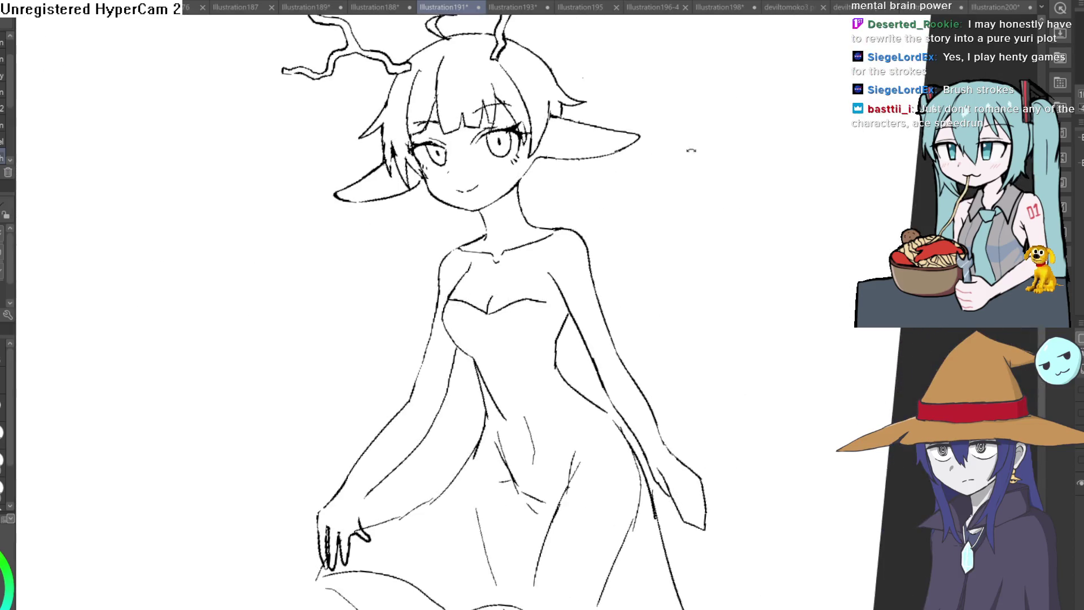
pyautogui.scroll(2, 684, 153)
pyautogui.scroll(5, 468, 289)
pyautogui.scroll(-2, 469, 289)
pyautogui.scroll(2, 430, 278)
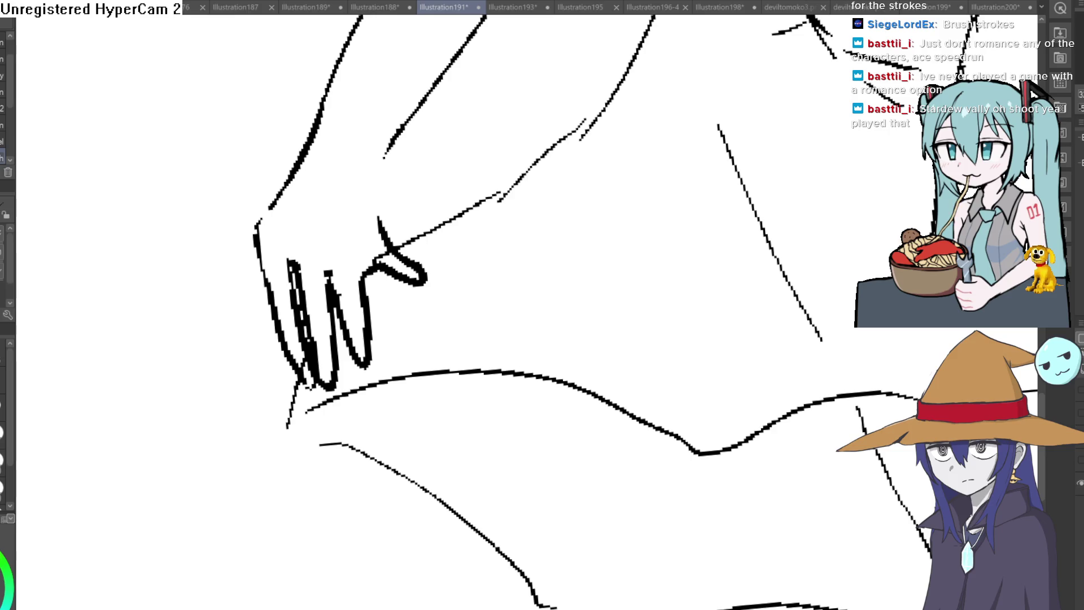
# - Discard a test zigzag stroke and frame the whole fairy from antlers to skirt hem
pyautogui.moveTo(545, 285); pyautogui.dragTo(746, 179)
pyautogui.hotkey('ctrl', 'z')
pyautogui.scroll(-5, 680, 237)
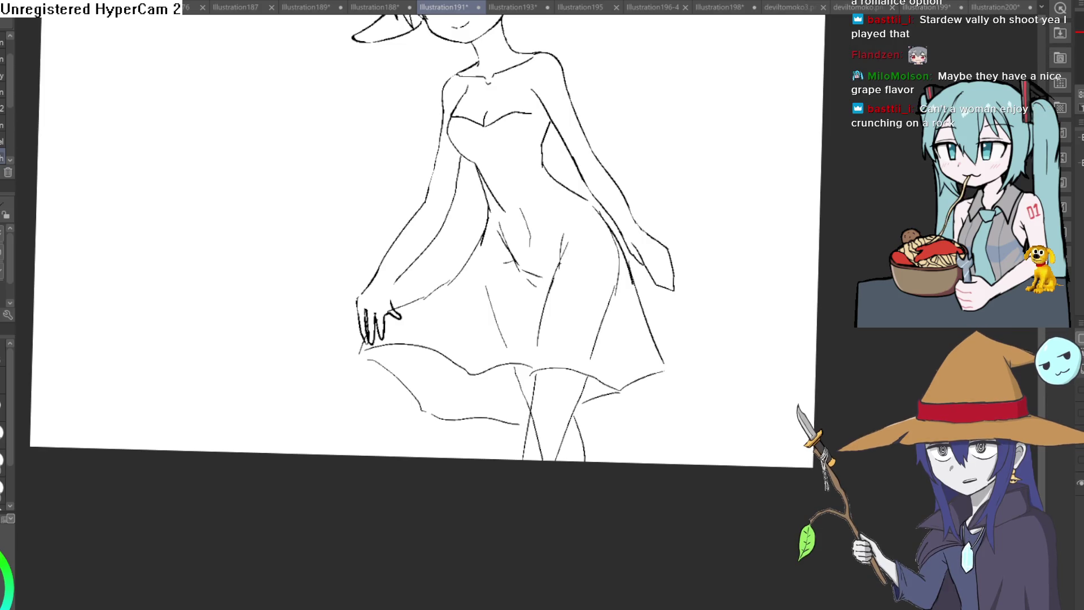
pyautogui.moveTo(702, 145); pyautogui.dragTo(678, 267)
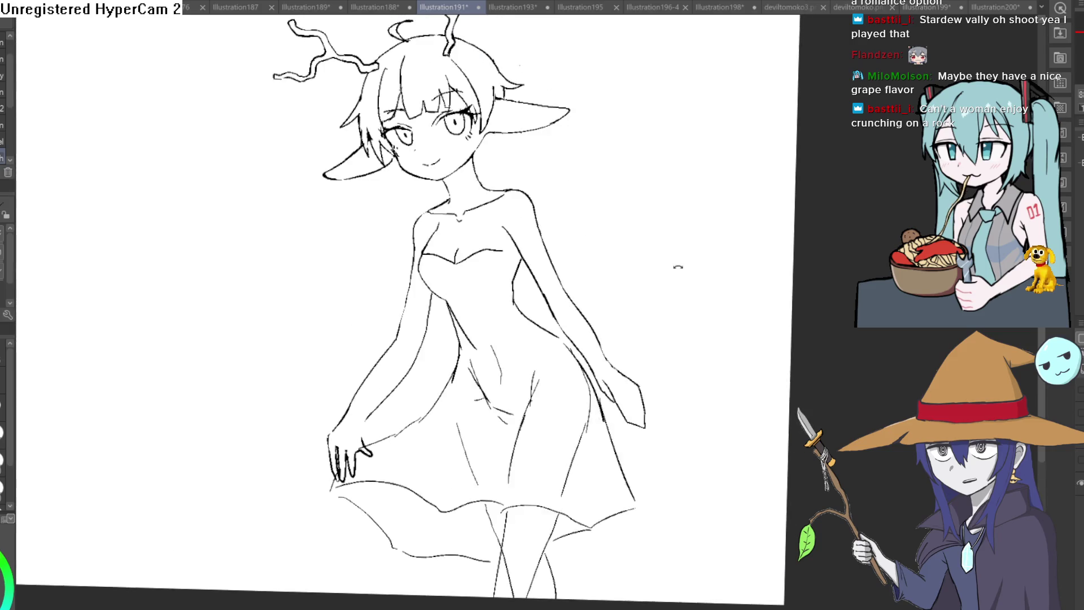
pyautogui.scroll(2, 513, 177)
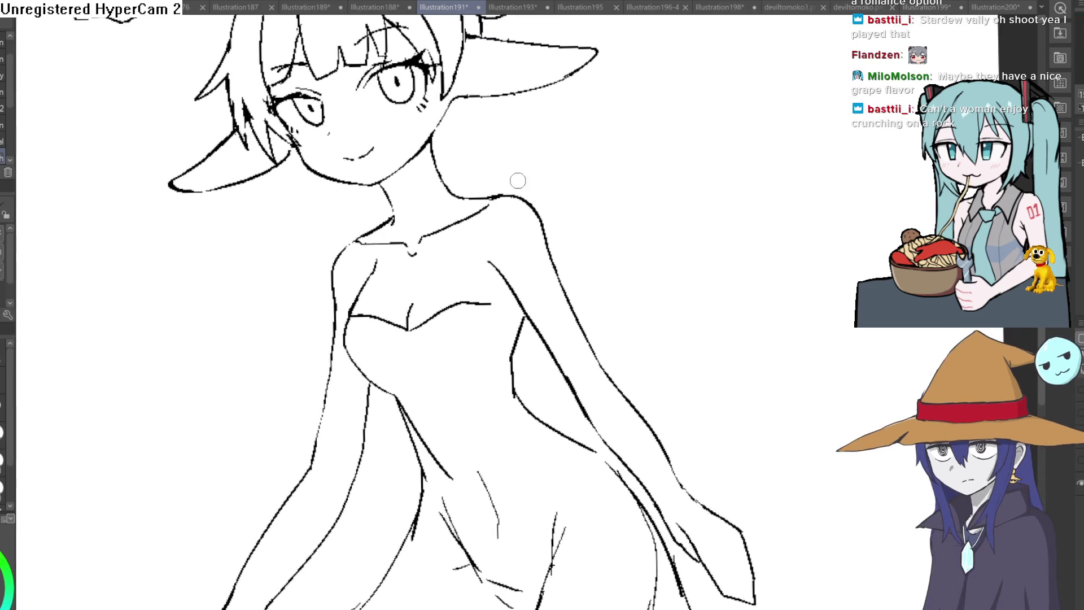
pyautogui.scroll(-2, 702, 200)
pyautogui.moveTo(773, 244); pyautogui.dragTo(661, 196)
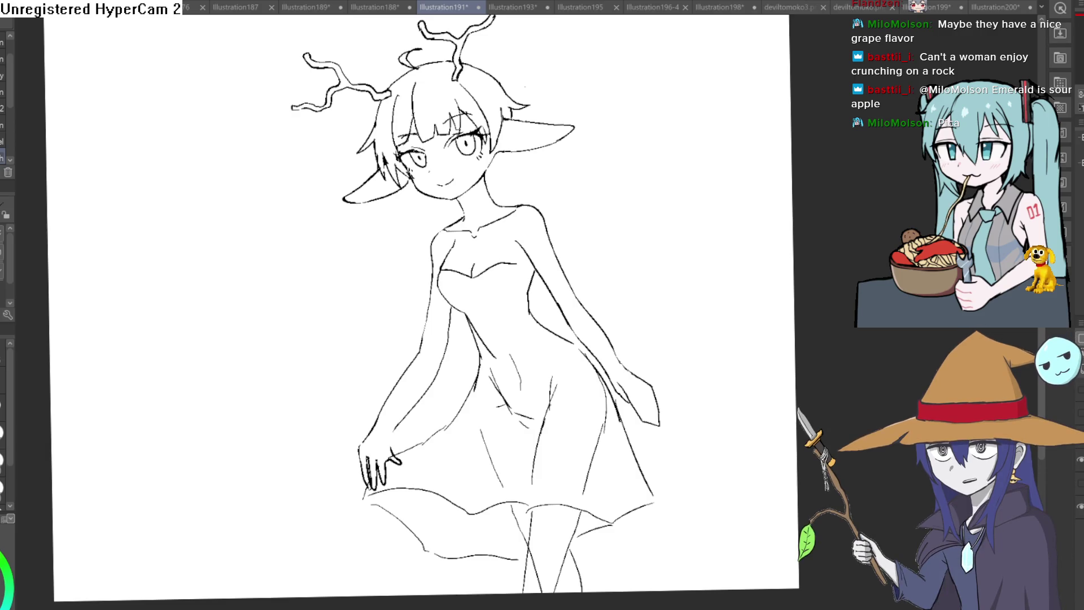
# - Browse the open illustrations from Illustration188 through the blank Illustration200
pyautogui.click(374, 7)
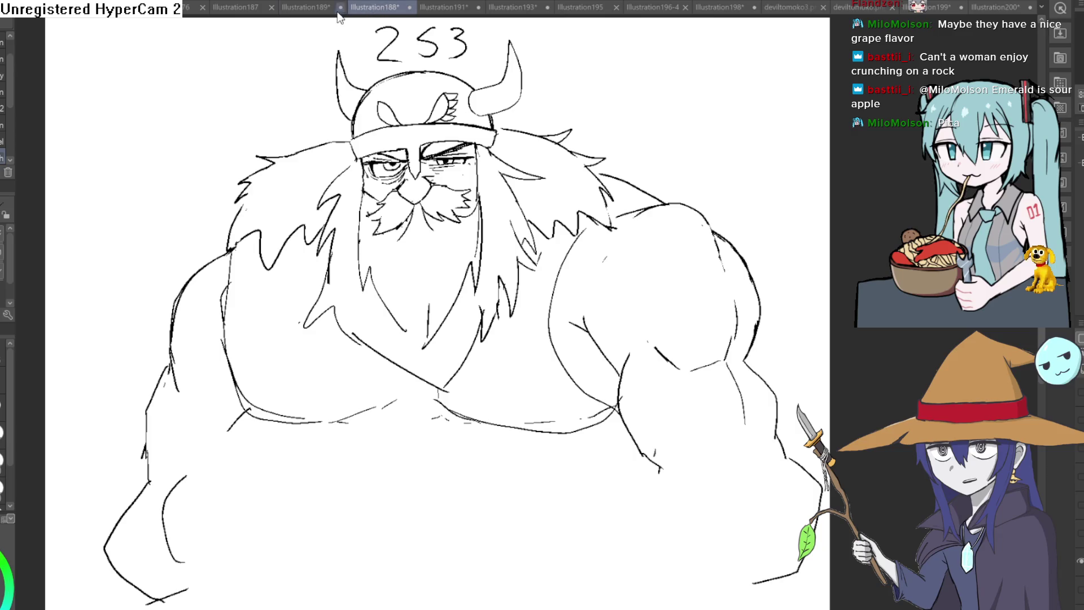
pyautogui.click(512, 6)
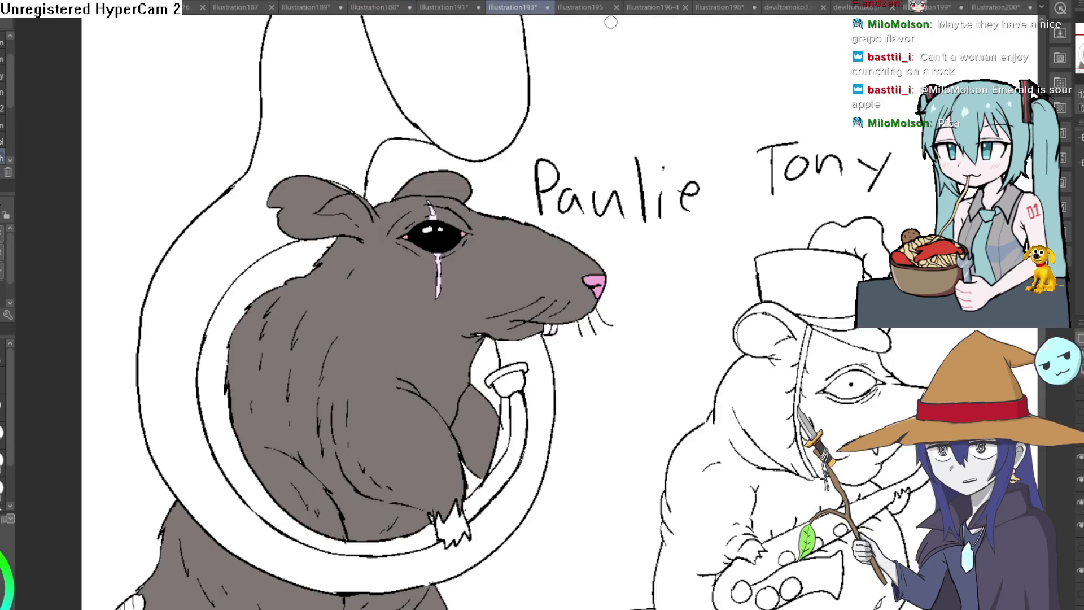
pyautogui.click(592, 7)
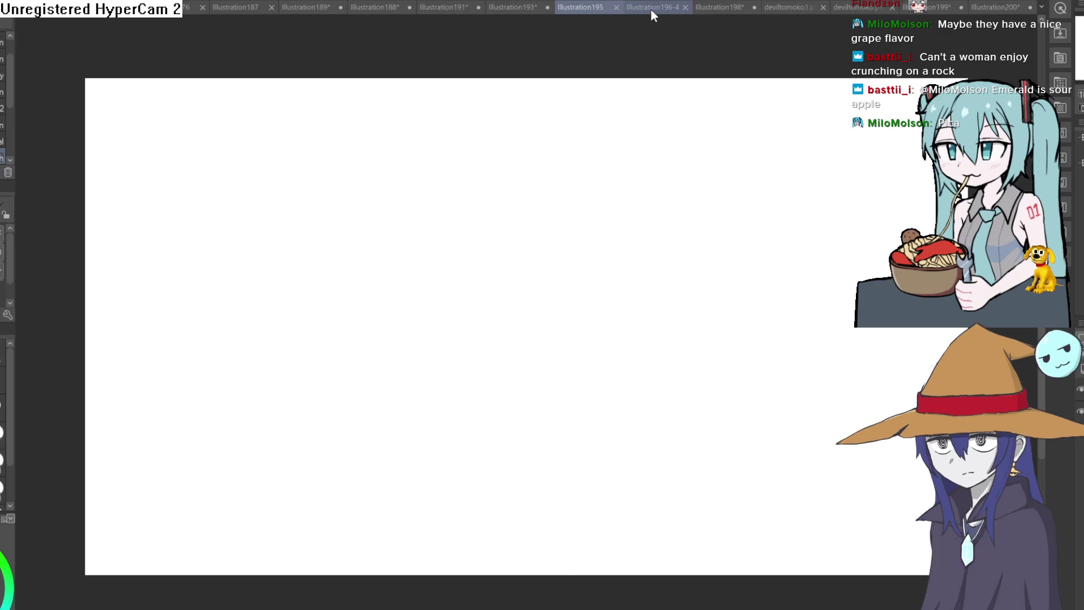
pyautogui.click(652, 8)
pyautogui.click(726, 8)
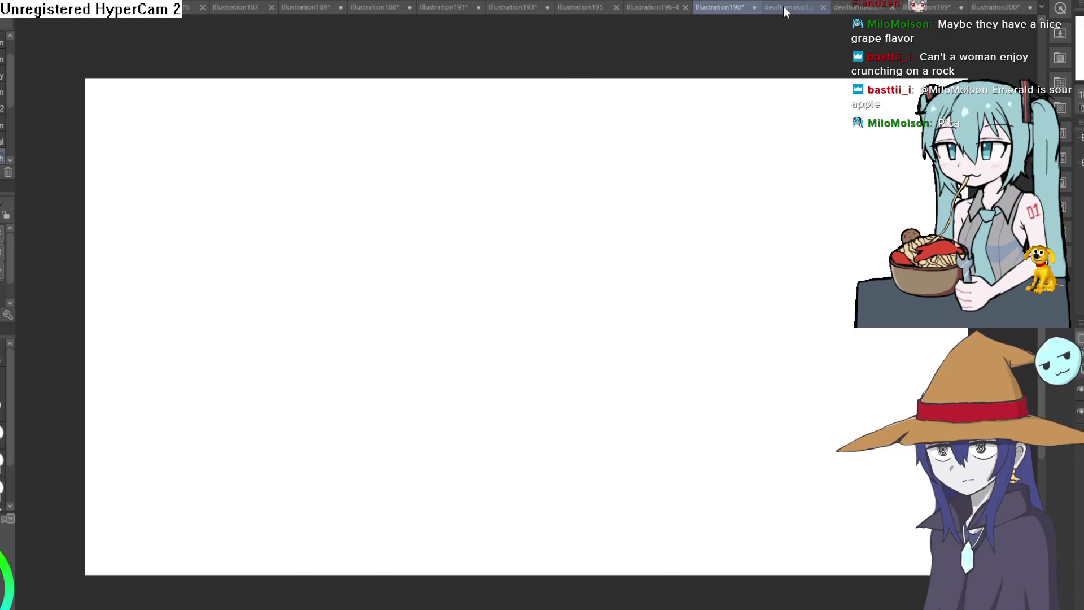
pyautogui.click(783, 6)
pyautogui.click(861, 7)
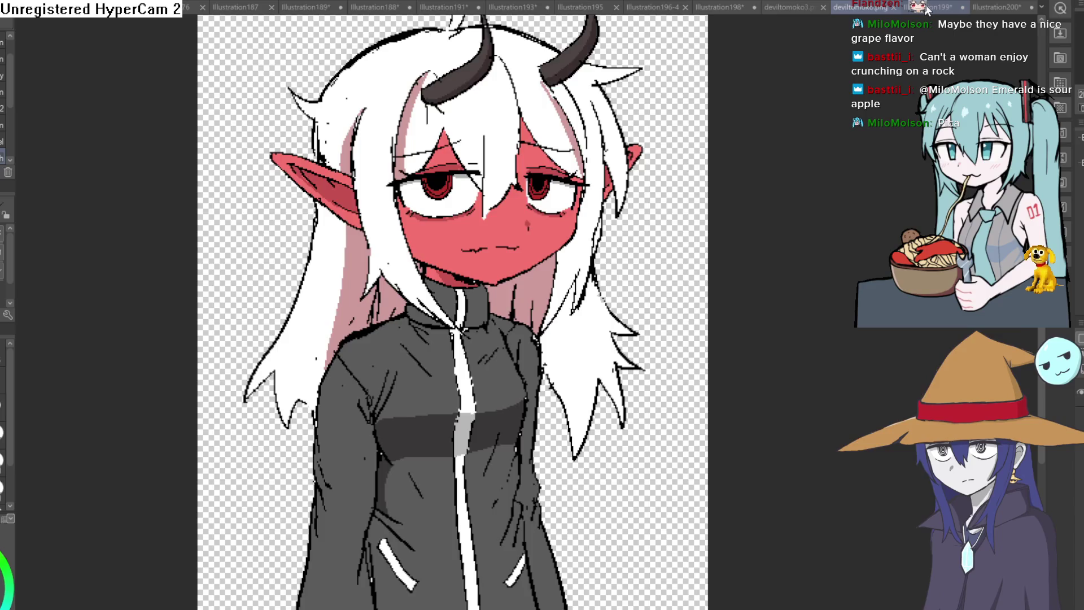
pyautogui.click(937, 7)
pyautogui.click(1004, 6)
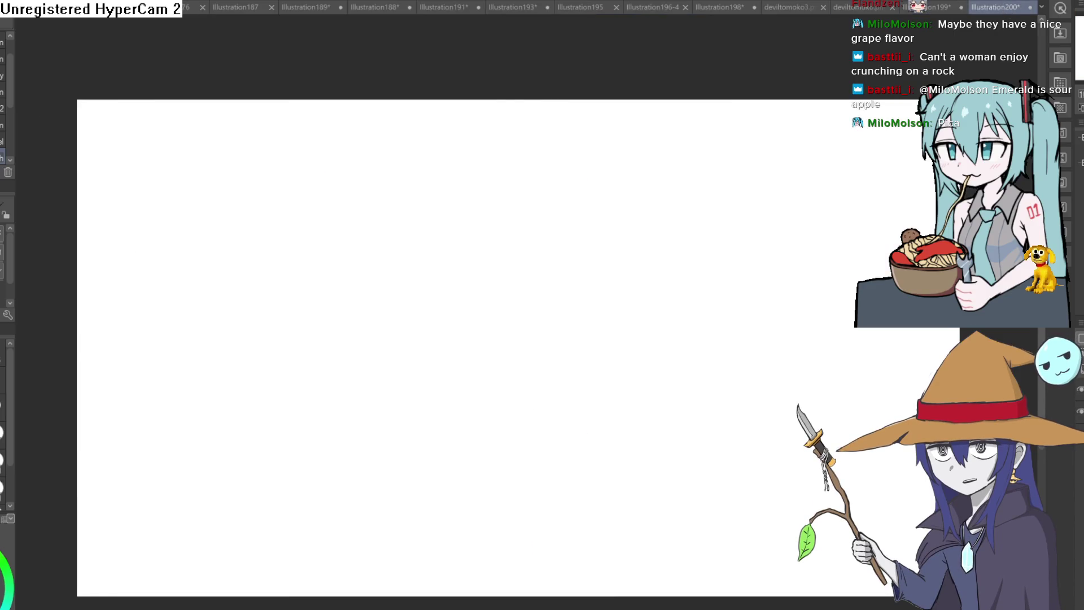
# - Flip back through Illustration191, 193, 195, 189 and 188, ending on Illustration191
pyautogui.click(444, 6)
pyautogui.click(518, 5)
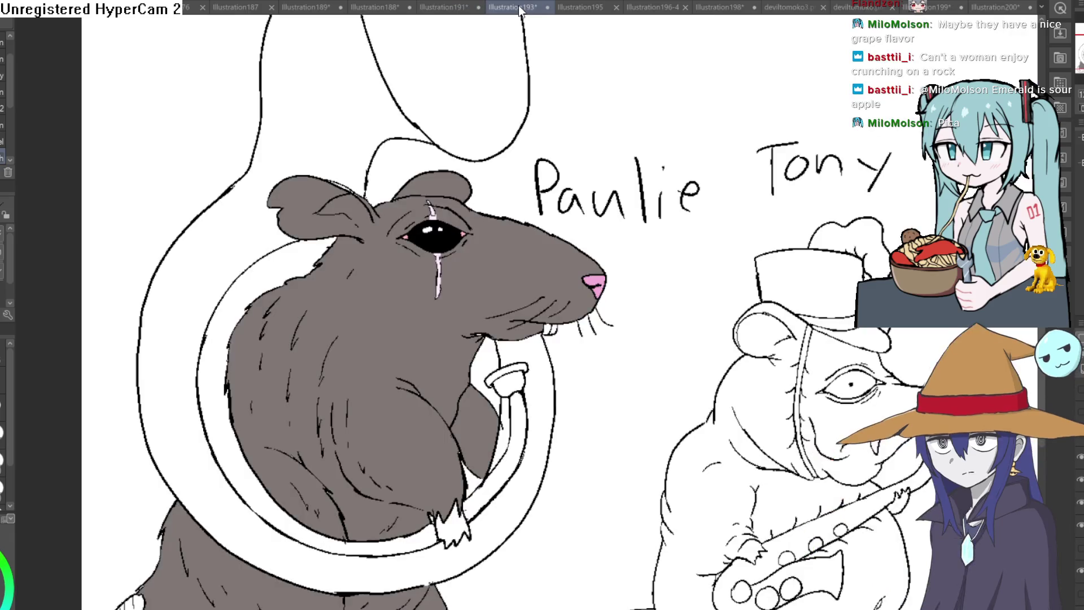
pyautogui.click(580, 6)
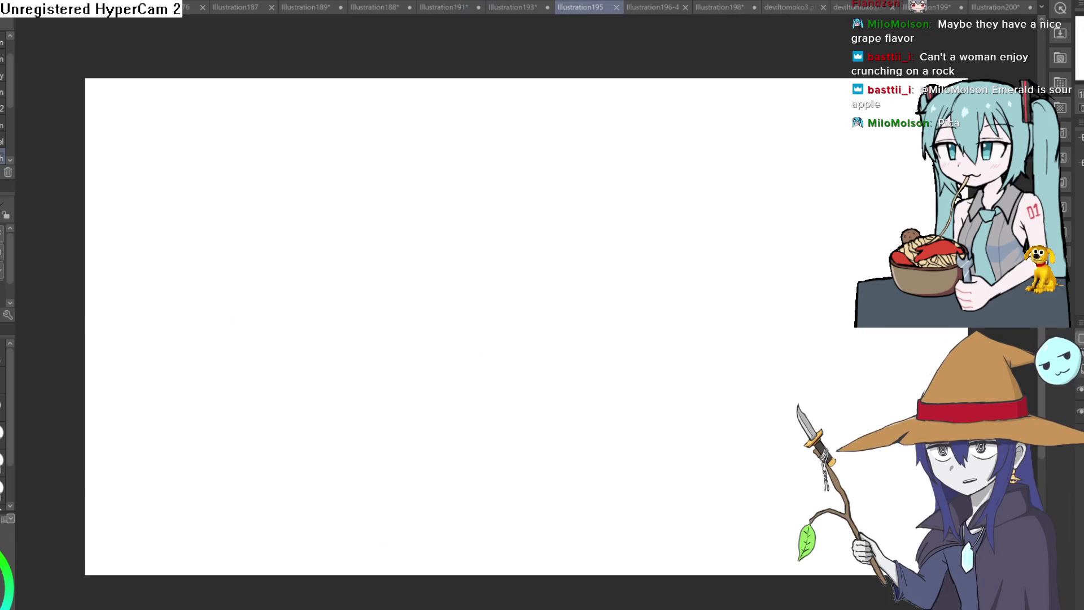
pyautogui.click(375, 4)
pyautogui.click(315, 6)
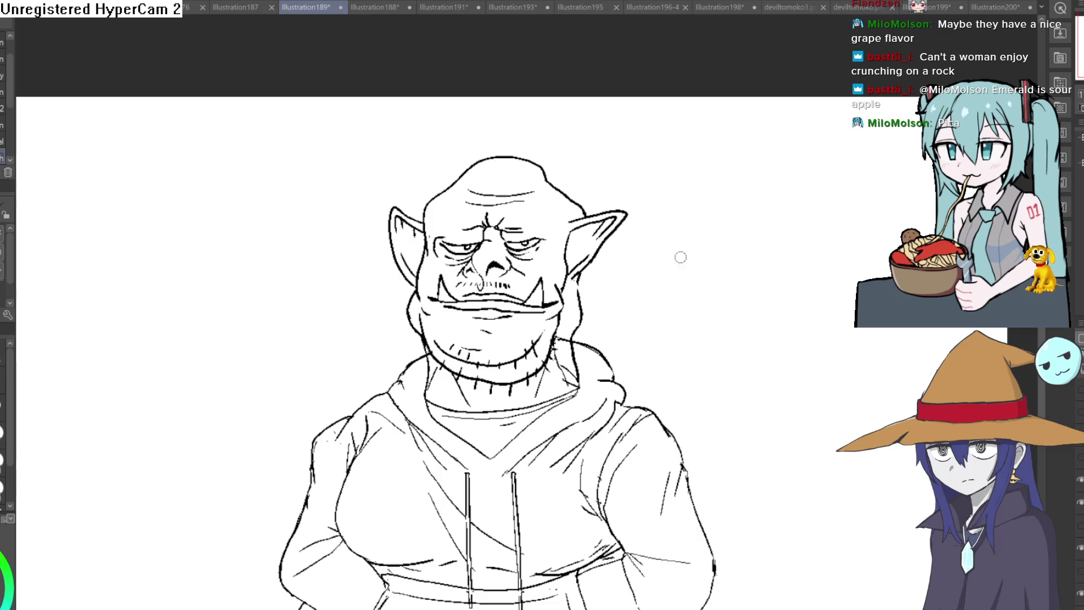
pyautogui.scroll(-5, 646, 310)
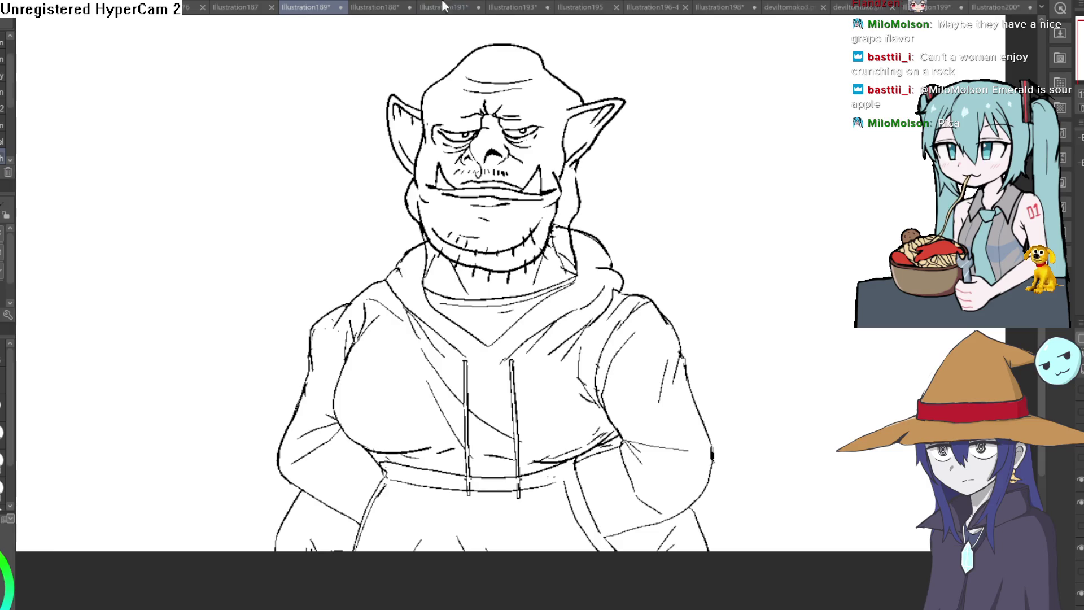
pyautogui.click(377, 8)
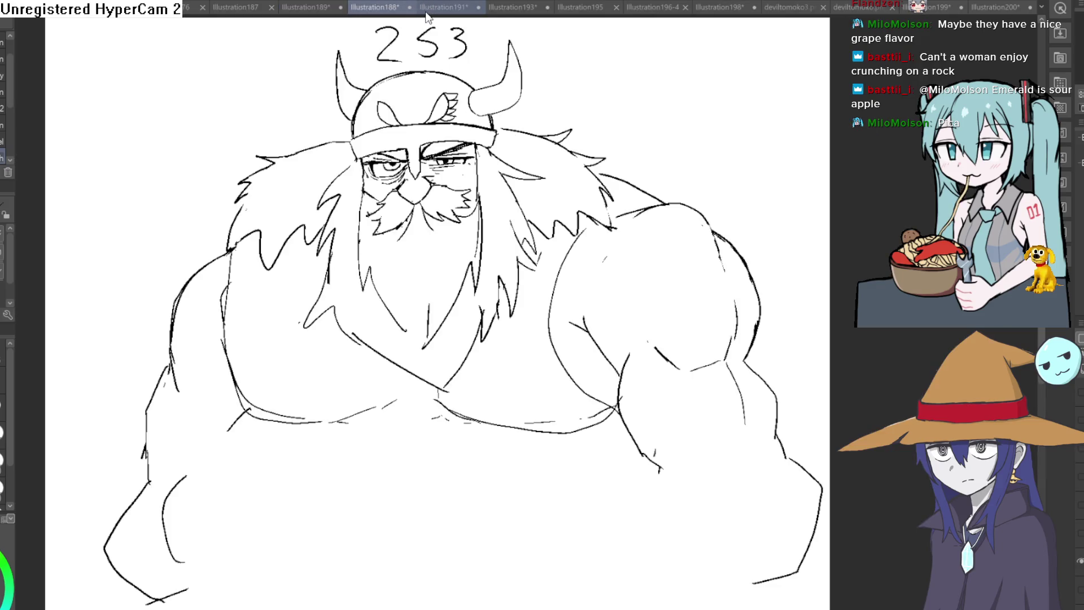
pyautogui.click(446, 7)
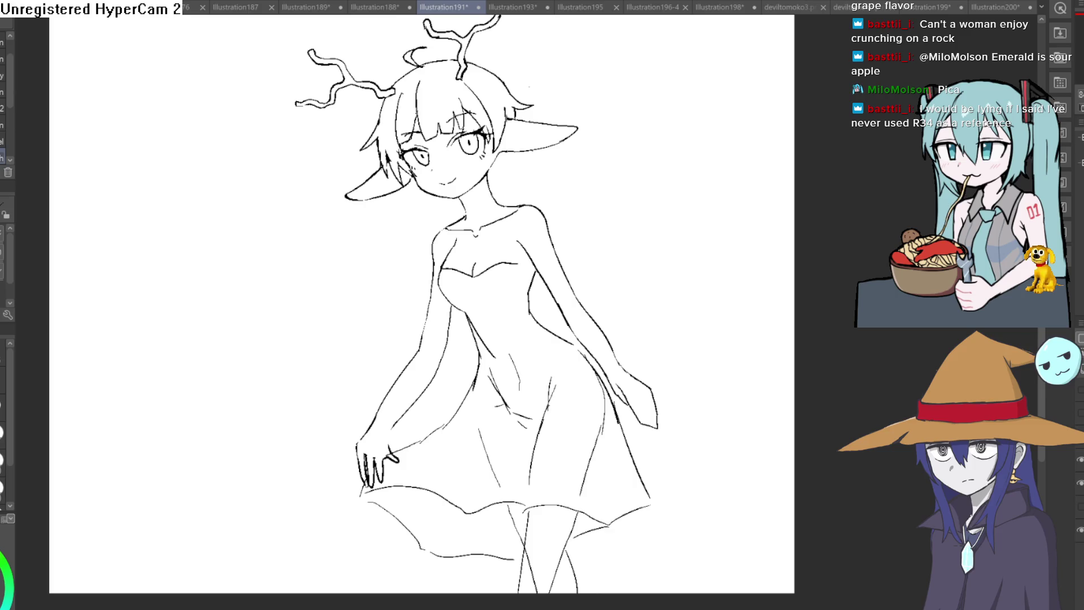
# - Draw the lower right and lower left wing outlines behind the fairy's waist
pyautogui.moveTo(541, 207)
pyautogui.mouseDown()
pyautogui.moveTo(682, 97)
pyautogui.moveTo(712, 91)
pyautogui.moveTo(629, 230)
pyautogui.moveTo(570, 275)
pyautogui.mouseUp()
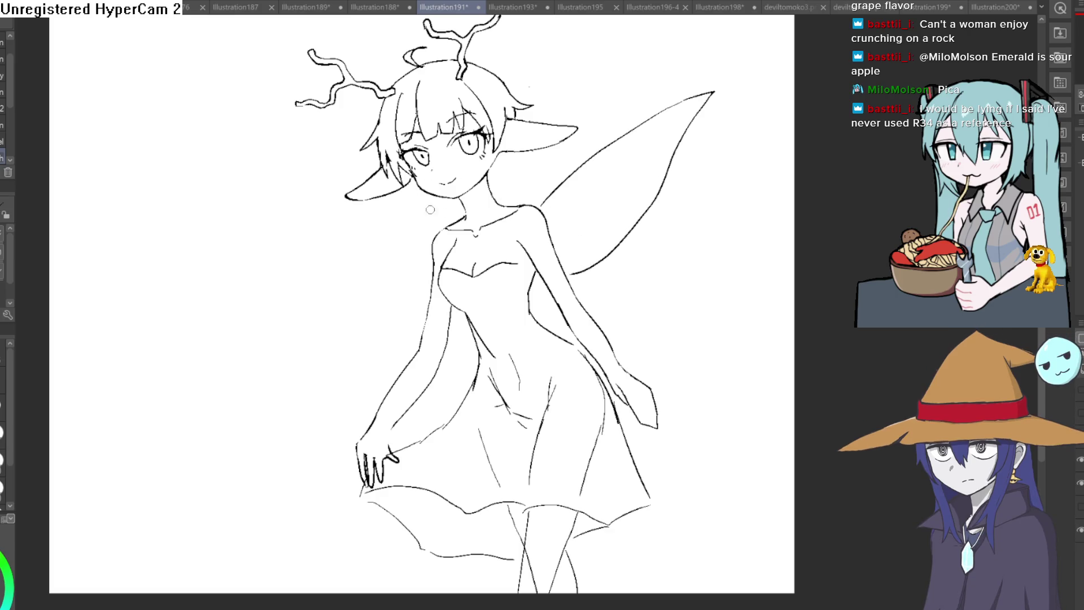
pyautogui.moveTo(433, 229)
pyautogui.mouseDown()
pyautogui.moveTo(314, 200)
pyautogui.moveTo(233, 197)
pyautogui.moveTo(299, 238)
pyautogui.moveTo(418, 280)
pyautogui.mouseUp()
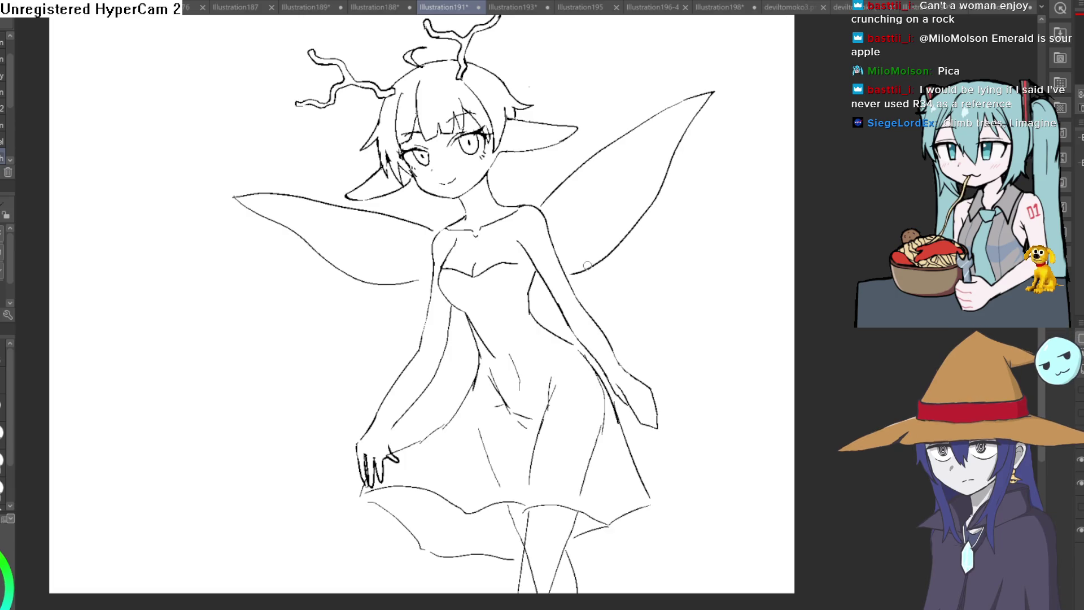
pyautogui.moveTo(661, 238)
pyautogui.mouseDown()
pyautogui.moveTo(717, 215)
pyautogui.moveTo(674, 141)
pyautogui.moveTo(669, 164)
pyautogui.mouseUp()
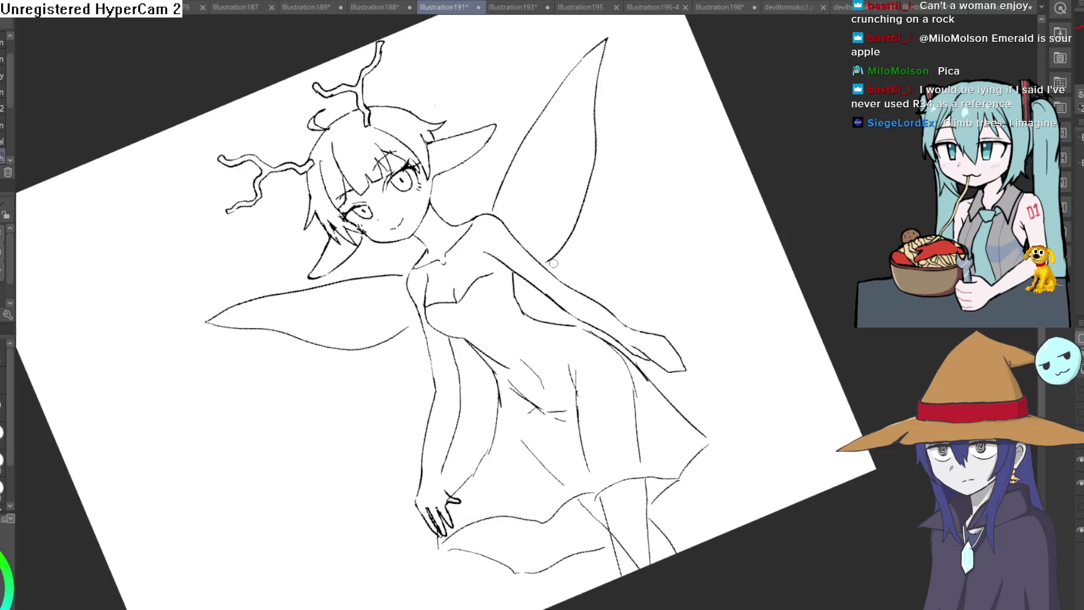
pyautogui.moveTo(550, 264)
pyautogui.mouseDown()
pyautogui.moveTo(722, 264)
pyautogui.moveTo(632, 324)
pyautogui.mouseUp()
pyautogui.hotkey('ctrl', '0')
pyautogui.moveTo(426, 289)
pyautogui.mouseDown()
pyautogui.moveTo(334, 402)
pyautogui.moveTo(407, 381)
pyautogui.mouseUp()
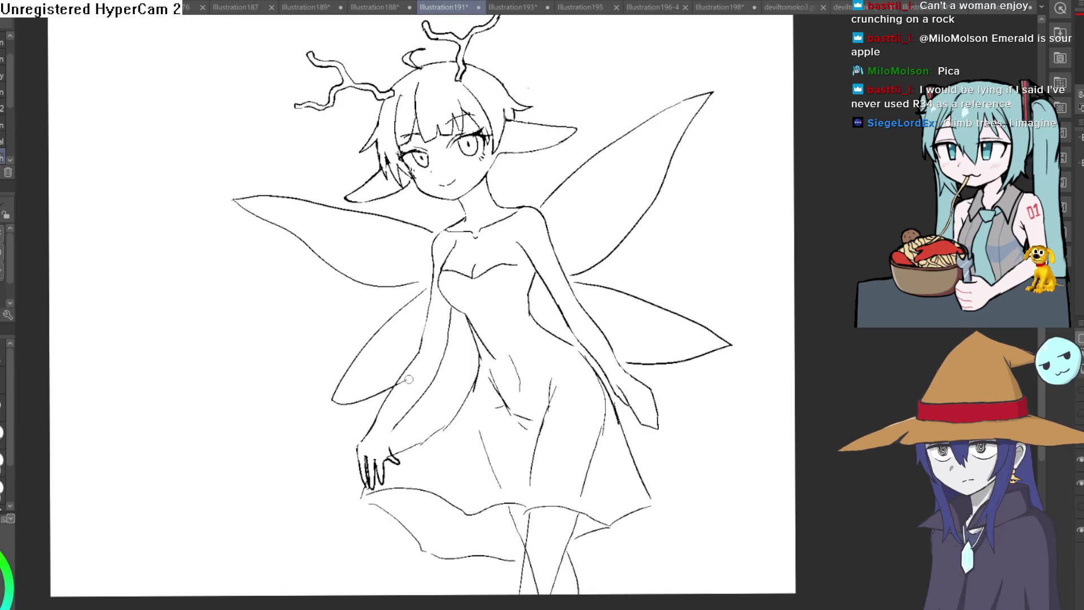
pyautogui.press('e')
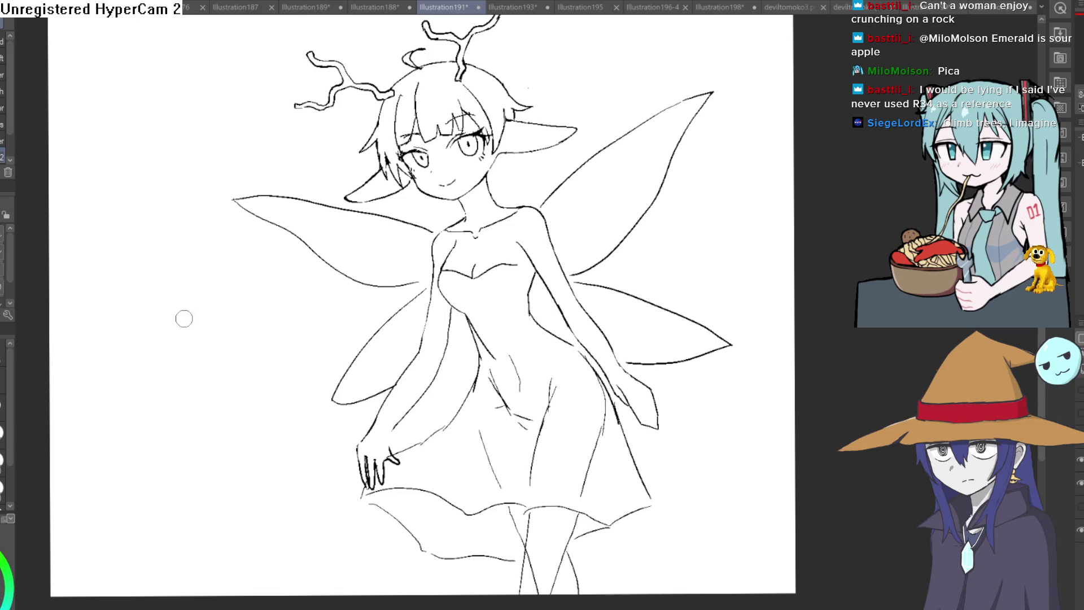
# - Retrace the wing's upper edge with bolder pen strokes on a rotated, zoomed view
pyautogui.press('p')
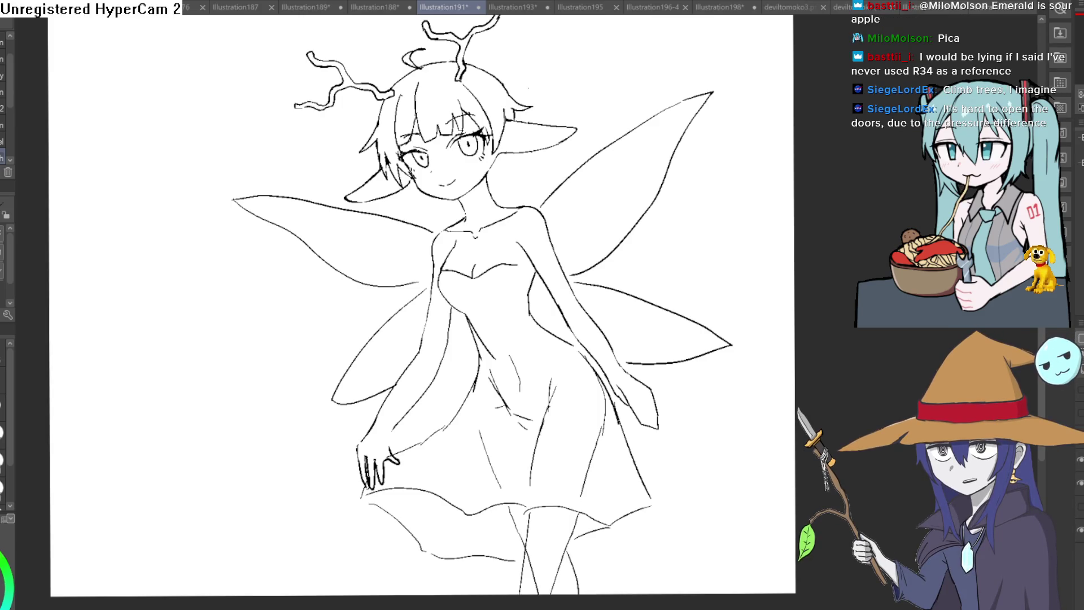
pyautogui.moveTo(645, 155)
pyautogui.mouseDown()
pyautogui.moveTo(679, 271)
pyautogui.moveTo(487, 435)
pyautogui.mouseUp()
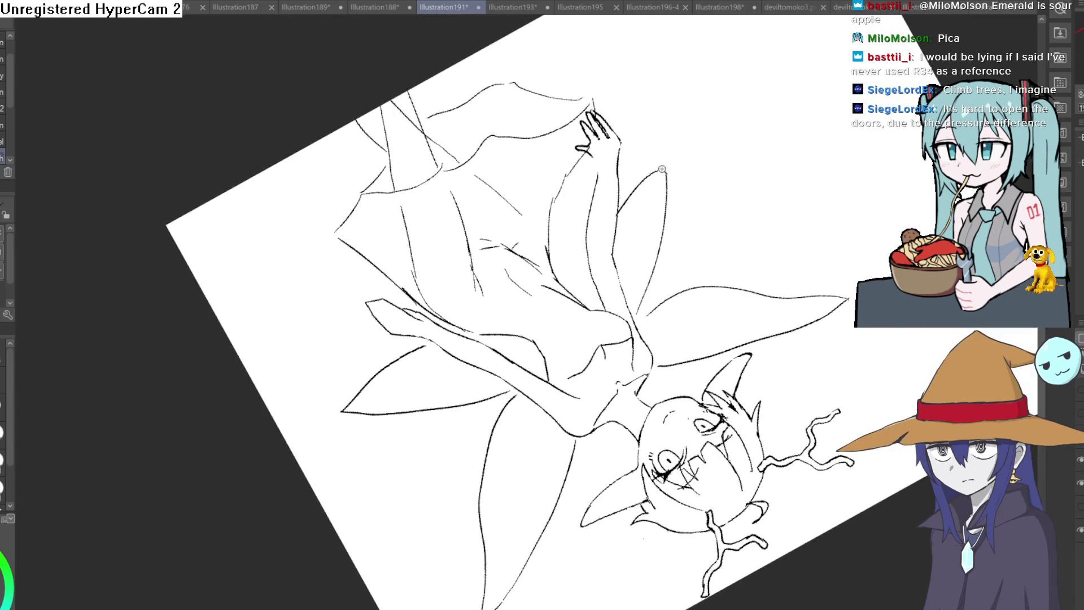
pyautogui.scroll(3, 664, 170)
pyautogui.moveTo(660, 217)
pyautogui.mouseDown()
pyautogui.moveTo(683, 116)
pyautogui.moveTo(576, 229)
pyautogui.moveTo(634, 169)
pyautogui.moveTo(656, 170)
pyautogui.mouseUp()
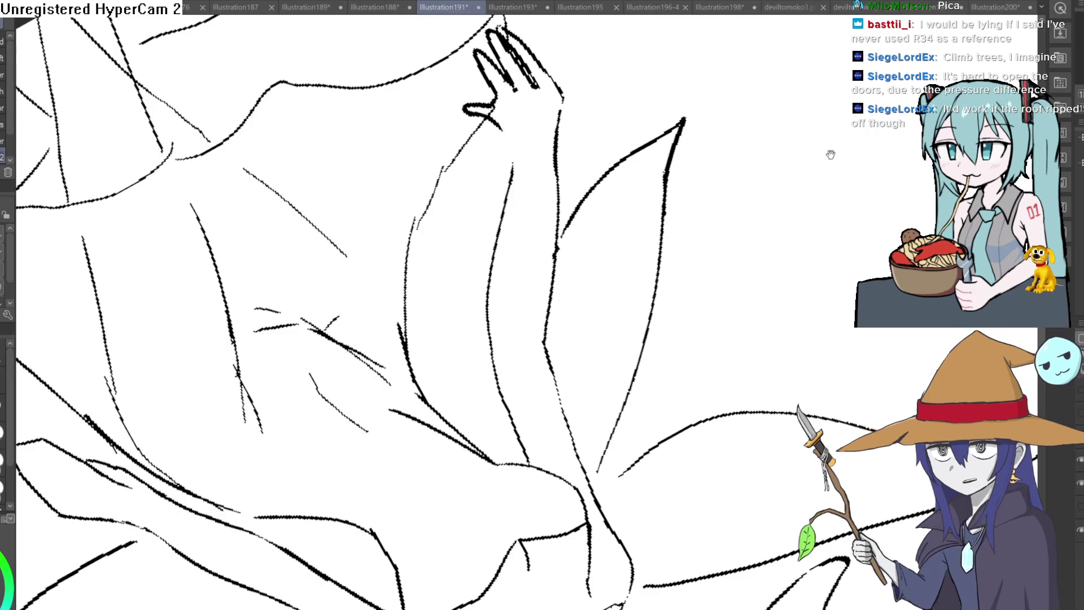
pyautogui.scroll(-6, 830, 154)
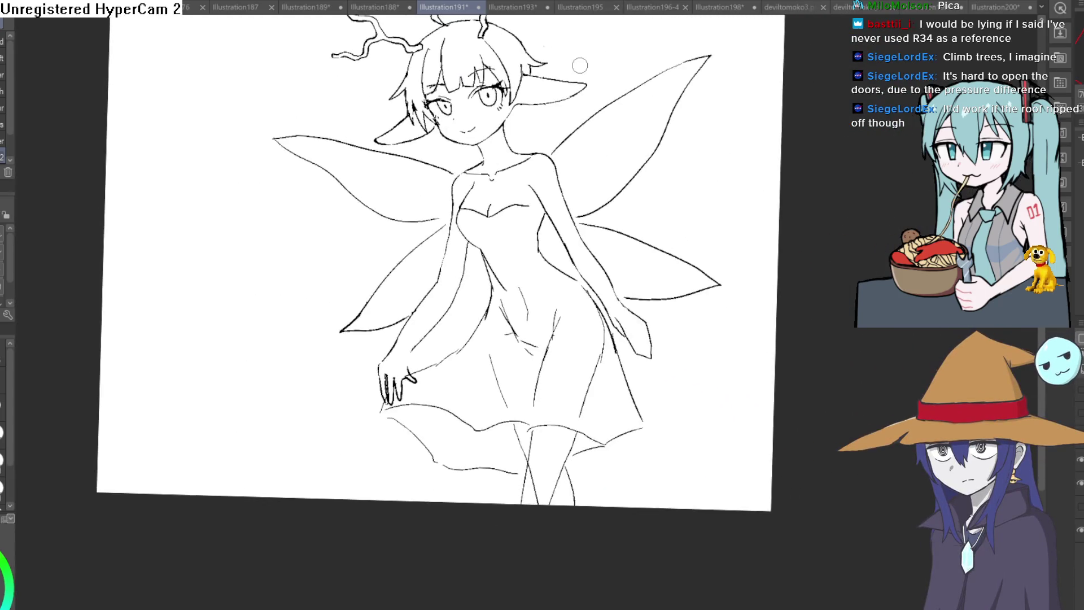
# - On the line-art layer, draw the right collar line up to the shoulder line at the neck
pyautogui.keyDown('ctrl'); pyautogui.keyDown('shift'); pyautogui.click(479, 125); pyautogui.keyUp('shift'); pyautogui.keyUp('ctrl')
pyautogui.scroll(5, 530, 145)
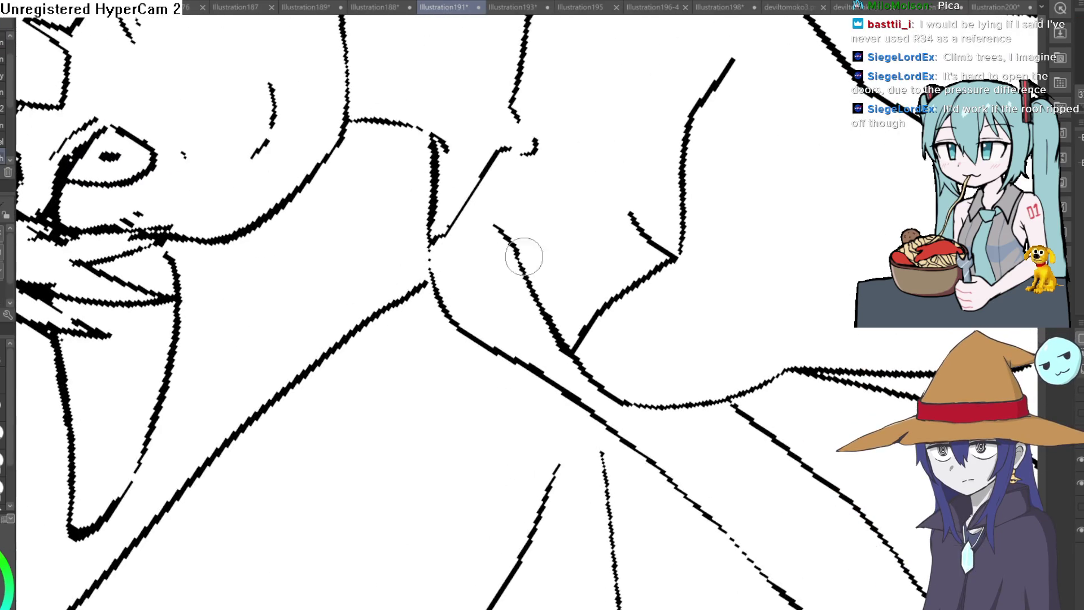
pyautogui.moveTo(524, 257); pyautogui.dragTo(499, 70)
pyautogui.moveTo(537, 290); pyautogui.dragTo(537, 226)
pyautogui.hotkey('ctrl', 'z')
pyautogui.moveTo(514, 334); pyautogui.dragTo(547, 211)
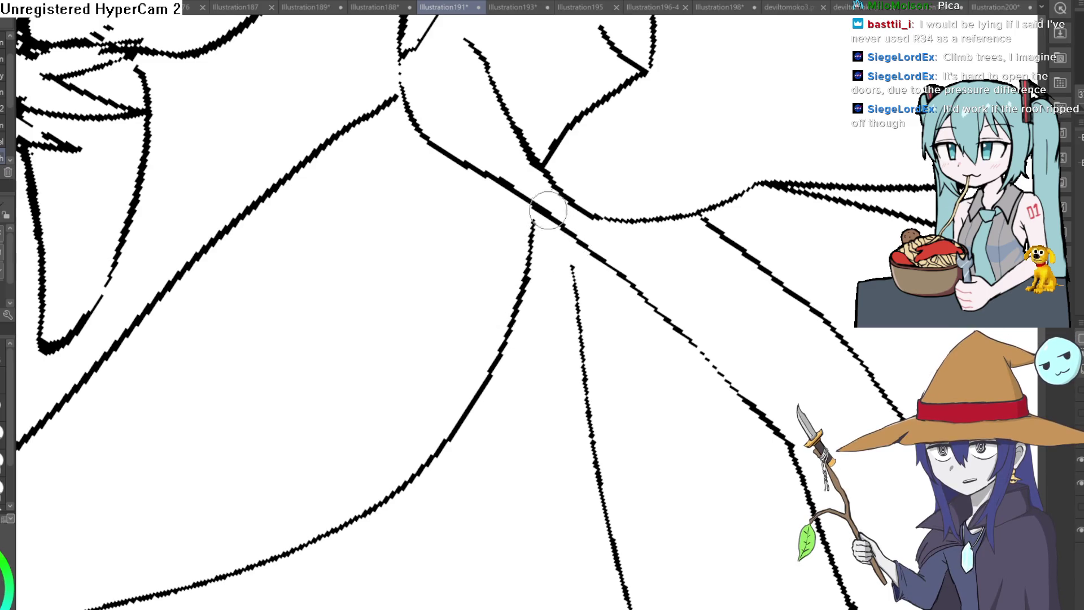
pyautogui.moveTo(574, 293); pyautogui.dragTo(593, 229)
pyautogui.scroll(-5, 596, 212)
pyautogui.moveTo(700, 370)
pyautogui.mouseDown()
pyautogui.moveTo(731, 319)
pyautogui.moveTo(757, 225)
pyautogui.mouseUp()
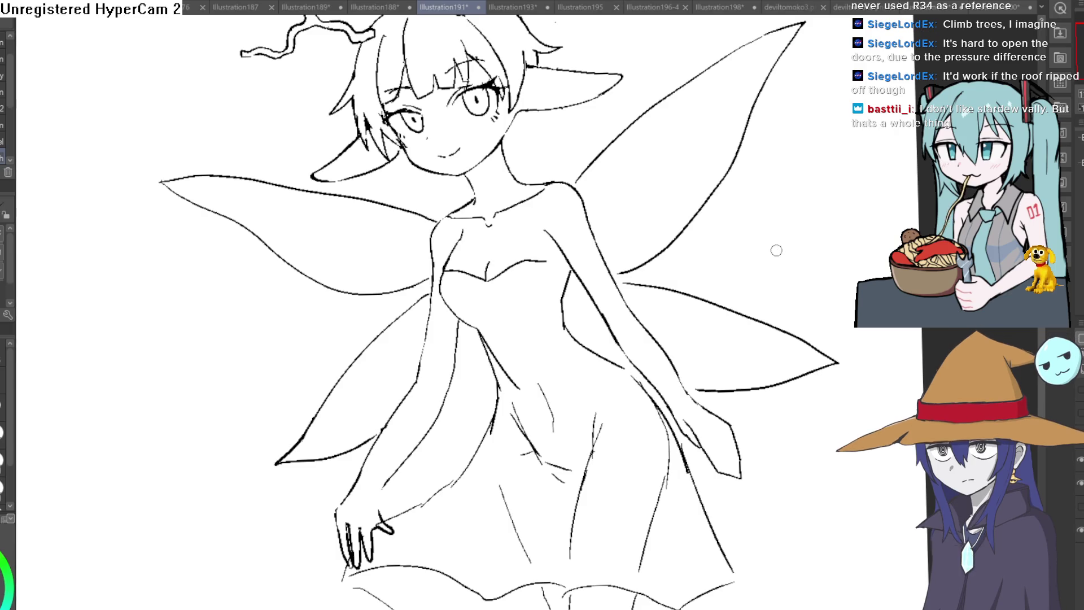
pyautogui.hotkey('ctrl', '0')
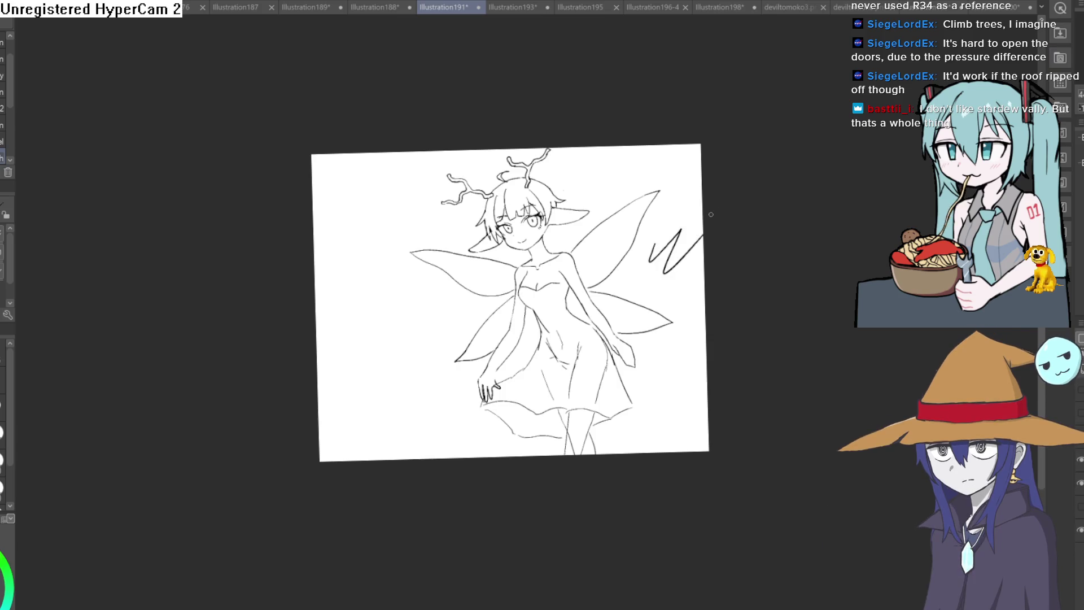
pyautogui.scroll(10, 655, 252)
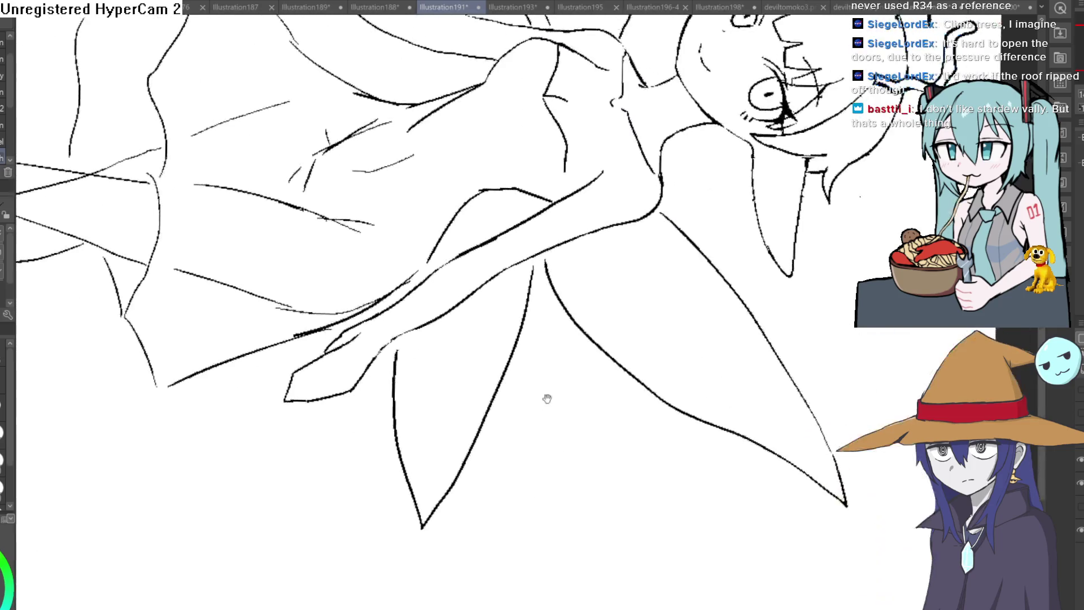
pyautogui.scroll(-5, 584, 178)
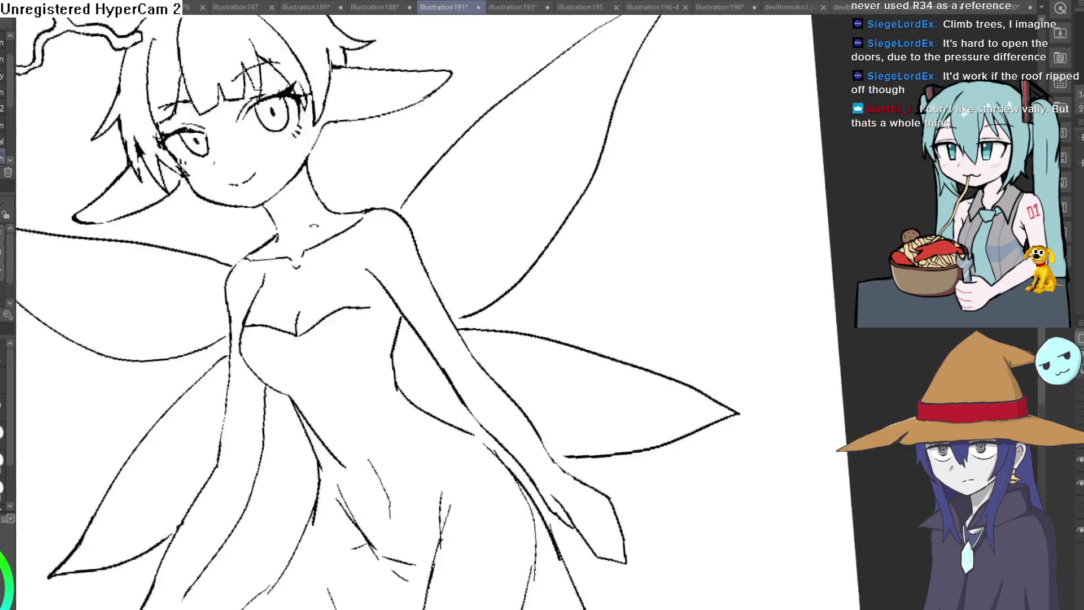
pyautogui.scroll(-5, 537, 278)
pyautogui.moveTo(612, 241)
pyautogui.mouseDown()
pyautogui.moveTo(675, 314)
pyautogui.moveTo(623, 385)
pyautogui.moveTo(588, 347)
pyautogui.moveTo(543, 233)
pyautogui.mouseUp()
pyautogui.scroll(10, 587, 348)
pyautogui.scroll(-5, 595, 248)
pyautogui.scroll(5, 590, 179)
pyautogui.moveTo(590, 178); pyautogui.dragTo(590, 178)
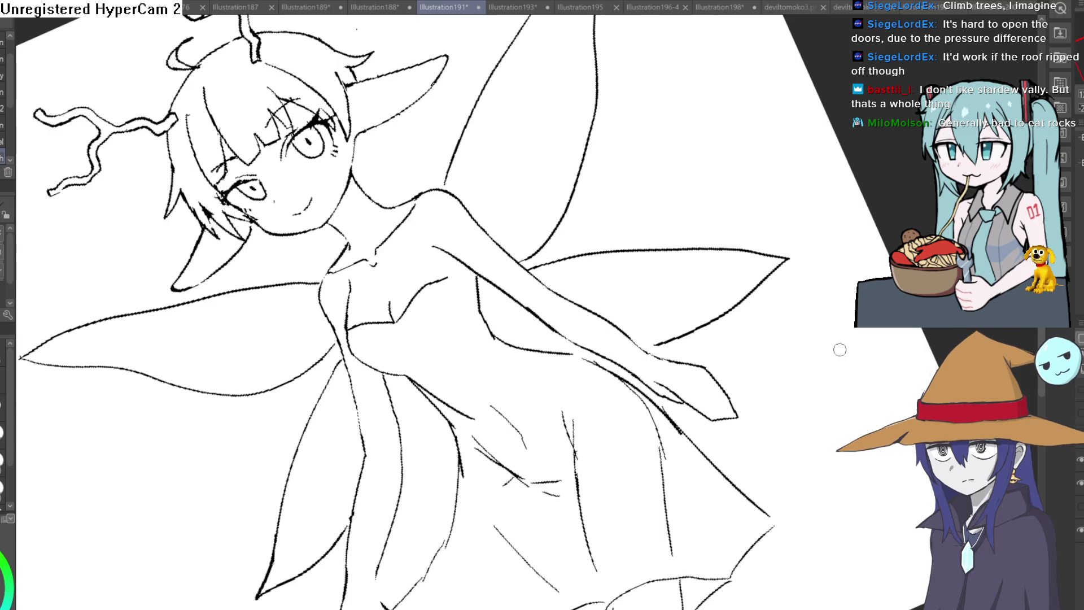
pyautogui.hotkey('ctrl', '@')
pyautogui.scroll(-3, 787, 383)
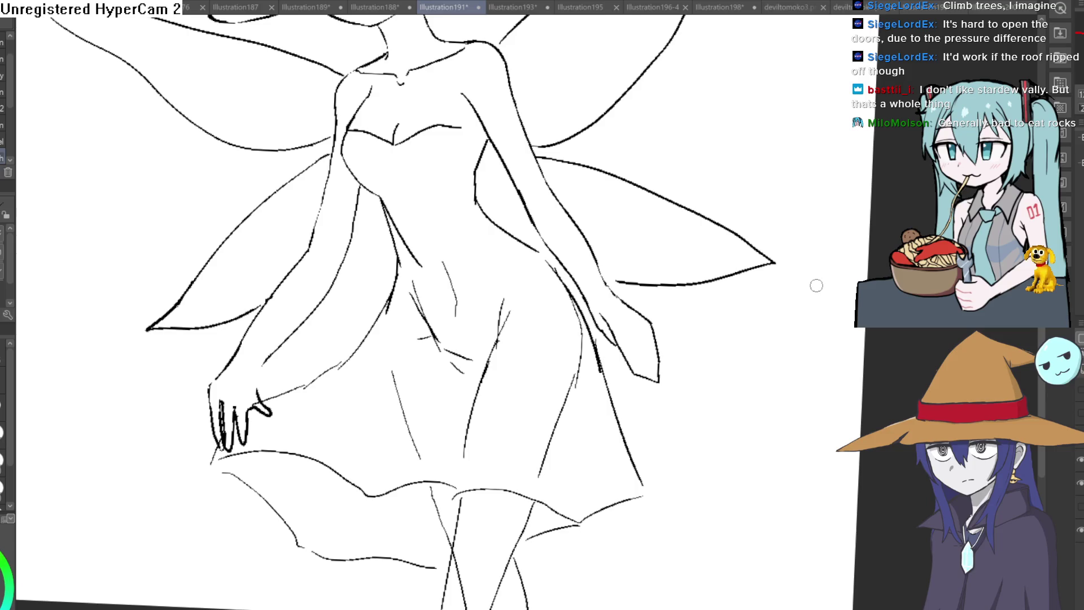